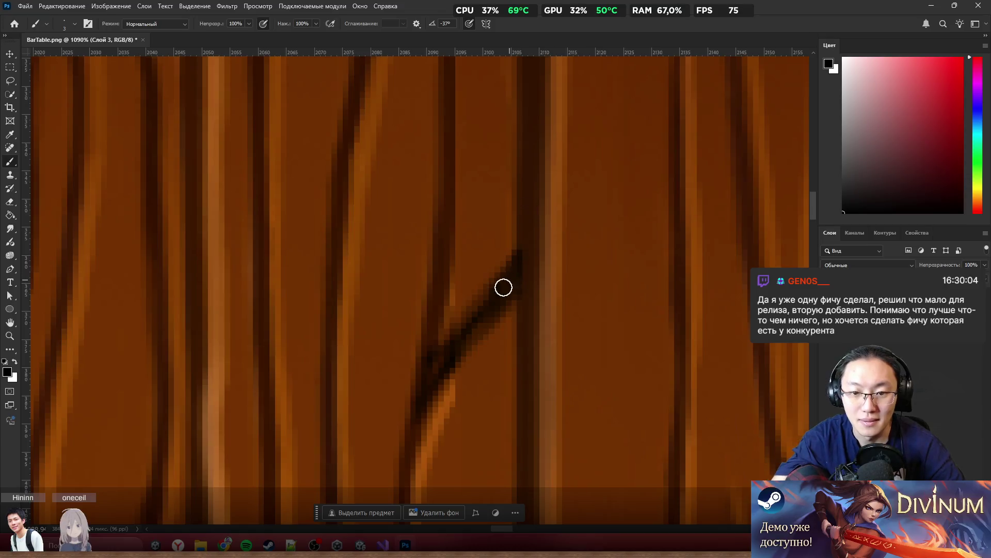
Step: Repaint the diagonal knot stroke darker with the brush
{"action": "left_click_drag", "start_coordinate": [522, 230], "coordinate": [473, 317]}
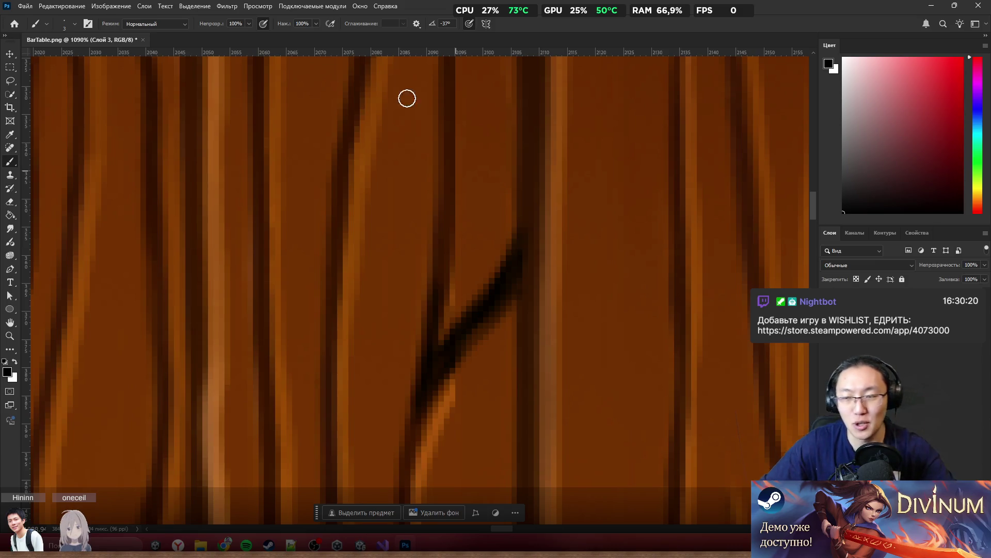
{"action": "scroll", "coordinate": [462, 351], "scroll_direction": "up", "scroll_amount": 5}
{"action": "scroll", "coordinate": [464, 325], "scroll_direction": "down", "scroll_amount": 8}
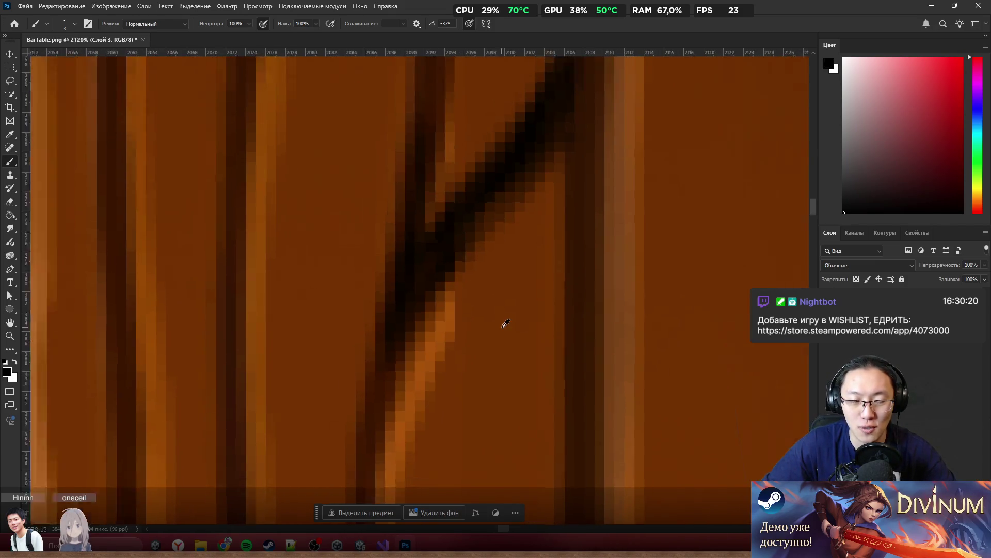
{"action": "scroll", "coordinate": [496, 290], "scroll_direction": "up", "scroll_amount": 6}
{"action": "scroll", "coordinate": [480, 253], "scroll_direction": "up", "scroll_amount": 3}
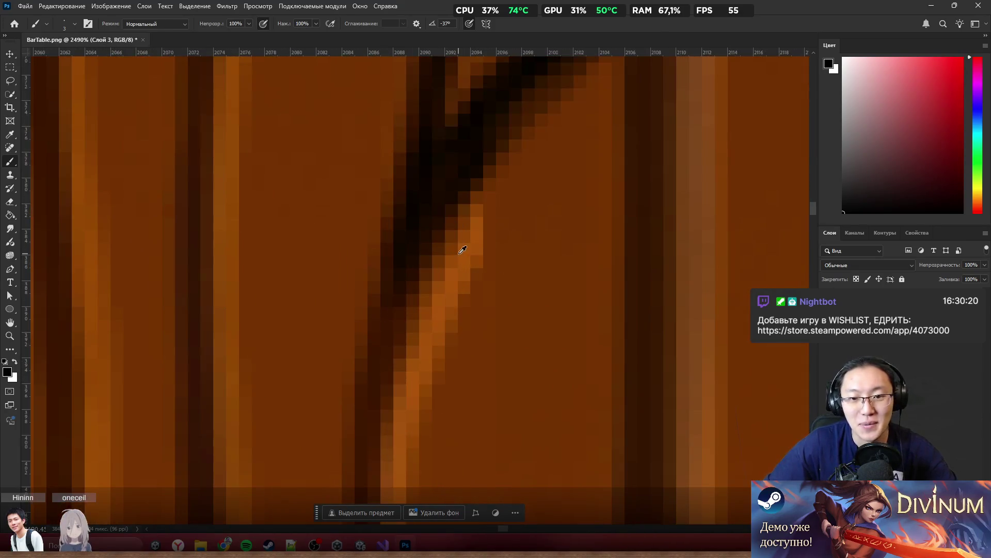
Step: Sample the orange wood tone and paint a 3 px lighter highlight along the stroke's edge
{"action": "left_click", "coordinate": [460, 250], "text": "alt"}
{"action": "right_click", "coordinate": [440, 251], "text": "alt"}
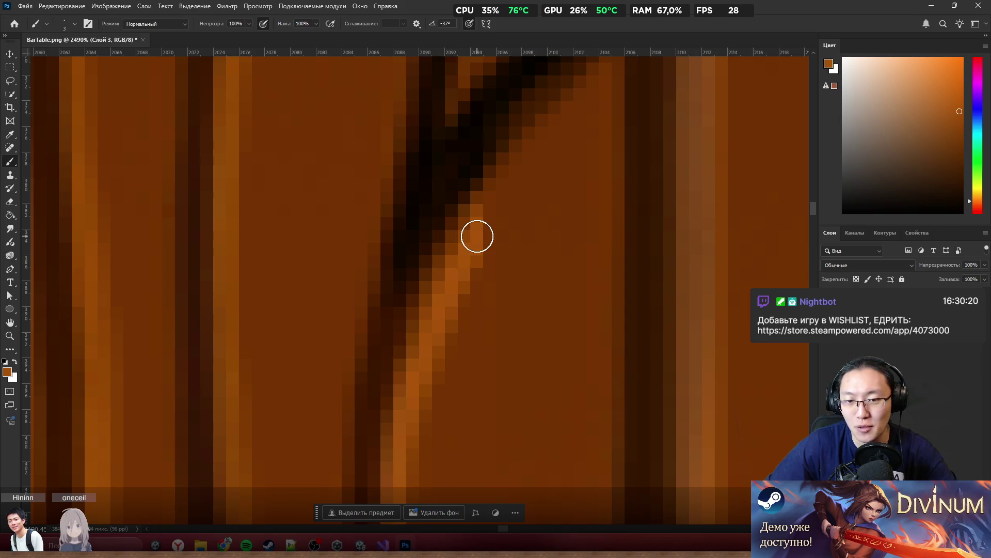
{"action": "scroll", "coordinate": [568, 238], "scroll_direction": "up", "scroll_amount": 3}
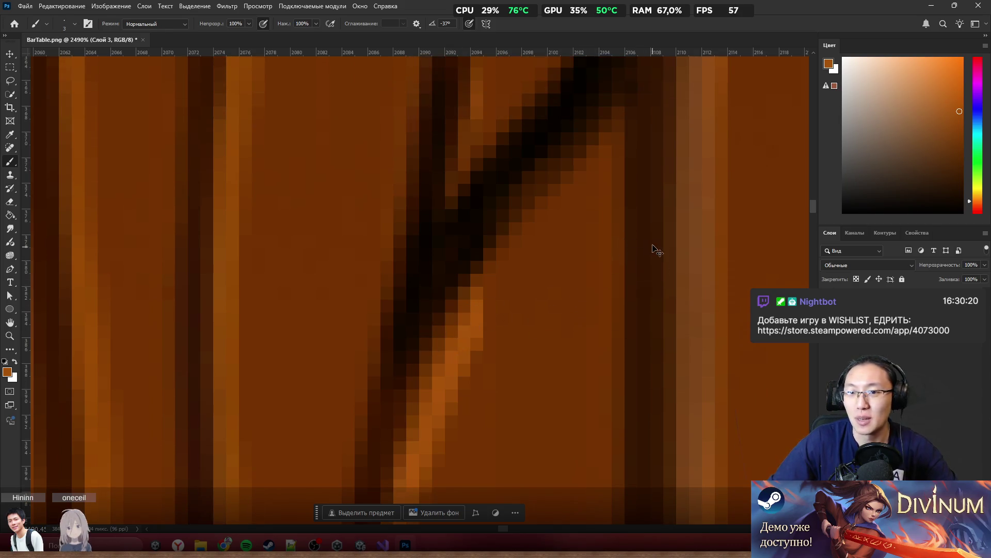
{"action": "scroll", "coordinate": [620, 251], "scroll_direction": "right", "scroll_amount": 3}
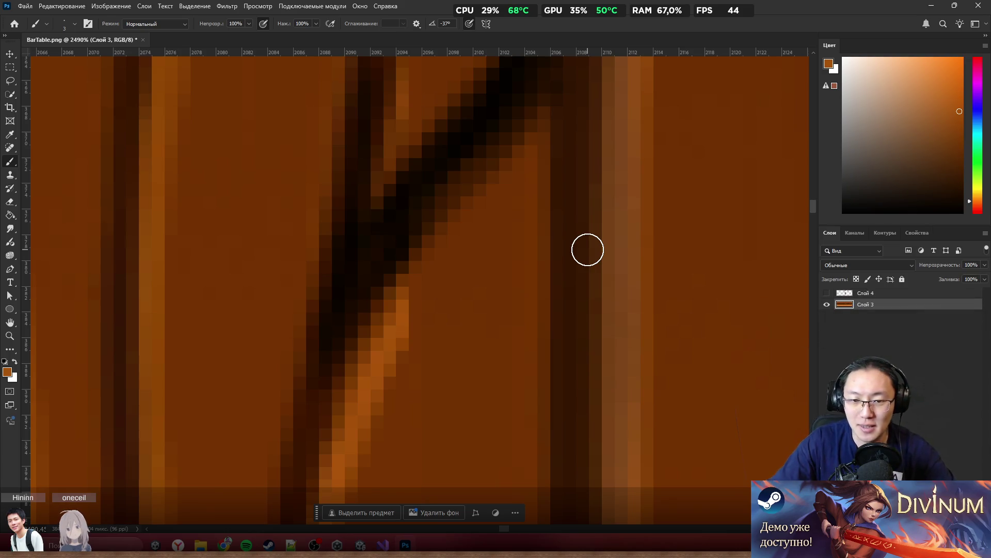
{"action": "mouse_move", "coordinate": [410, 305]}
{"action": "left_mouse_down"}
{"action": "mouse_move", "coordinate": [392, 326]}
{"action": "mouse_move", "coordinate": [542, 129]}
{"action": "mouse_move", "coordinate": [494, 203]}
{"action": "mouse_move", "coordinate": [418, 264]}
{"action": "mouse_move", "coordinate": [489, 195]}
{"action": "mouse_move", "coordinate": [404, 310]}
{"action": "mouse_move", "coordinate": [443, 255]}
{"action": "left_mouse_up"}
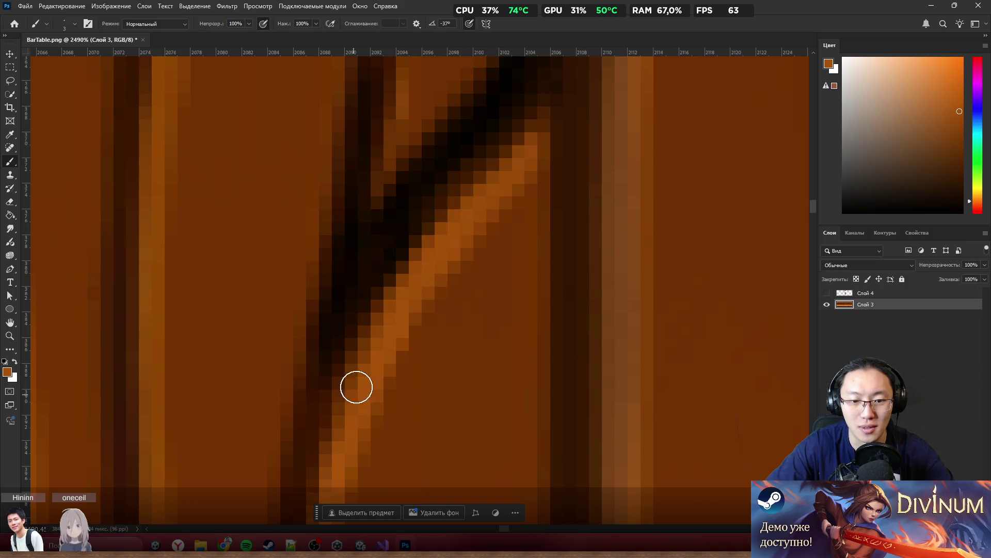
{"action": "scroll", "coordinate": [377, 153], "scroll_direction": "down", "scroll_amount": 10}
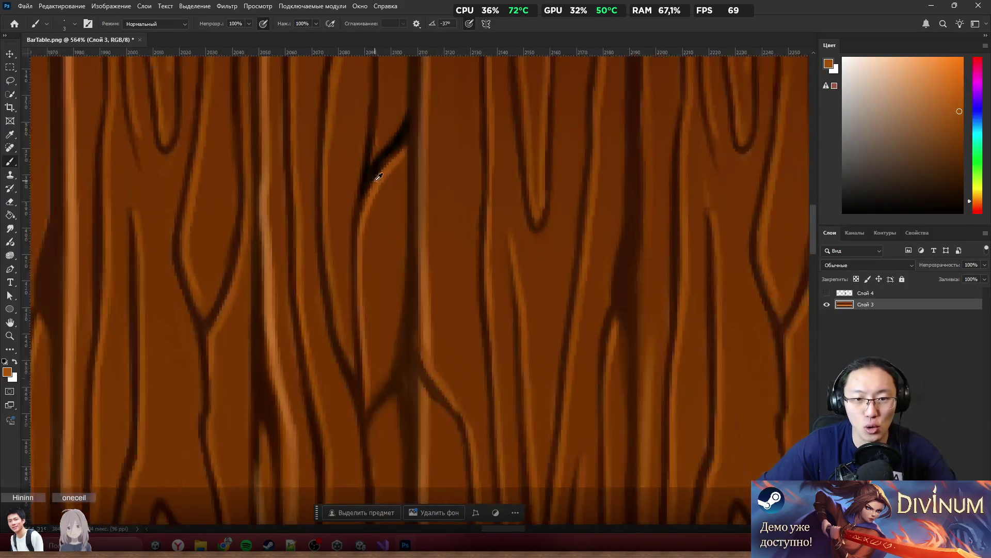
Step: Sample a darker brown from the wood, then switch to a lighter brown paint colour
{"action": "scroll", "coordinate": [378, 153], "scroll_direction": "up", "scroll_amount": 1}
{"action": "scroll", "coordinate": [378, 153], "scroll_direction": "up", "scroll_amount": 4}
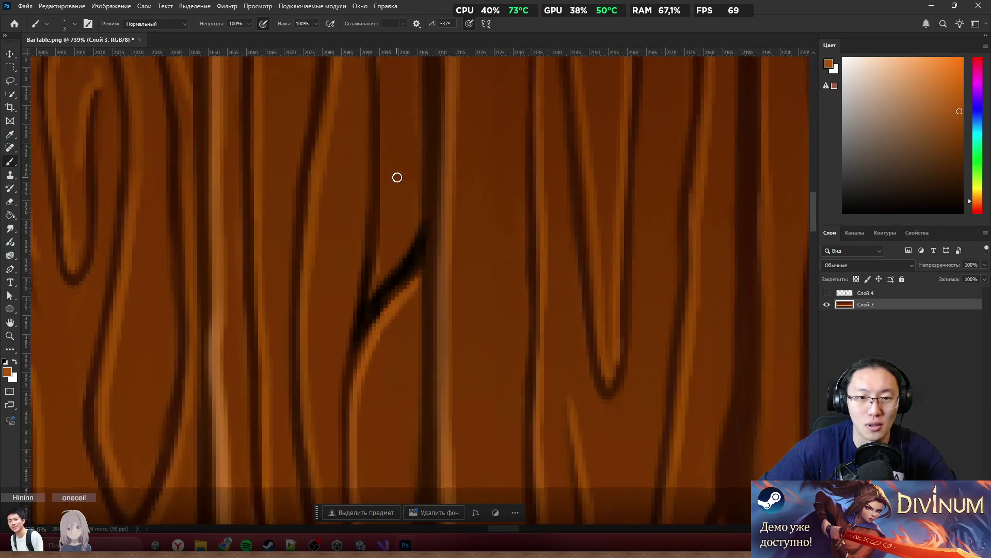
{"action": "scroll", "coordinate": [377, 200], "scroll_direction": "up", "scroll_amount": 2}
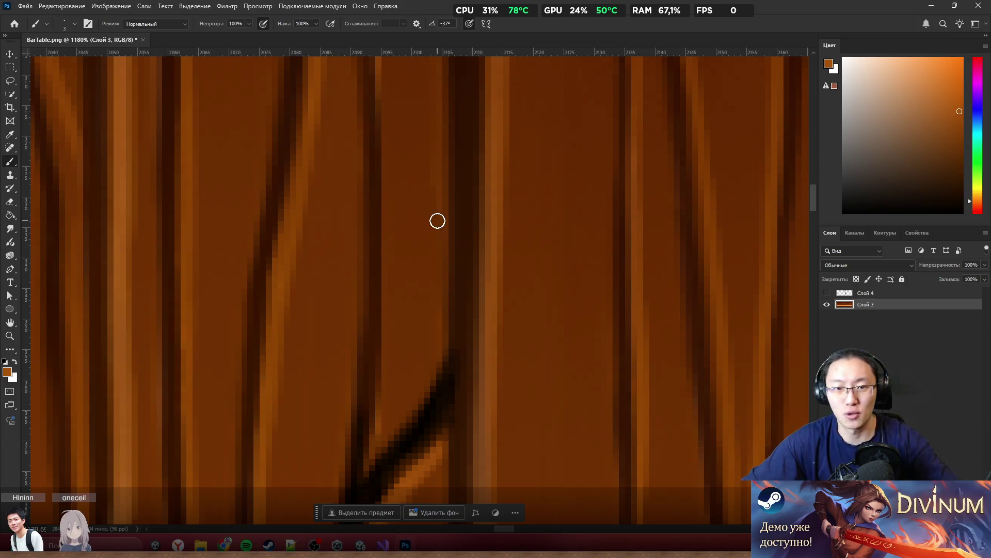
{"action": "left_click", "coordinate": [369, 136], "text": "alt"}
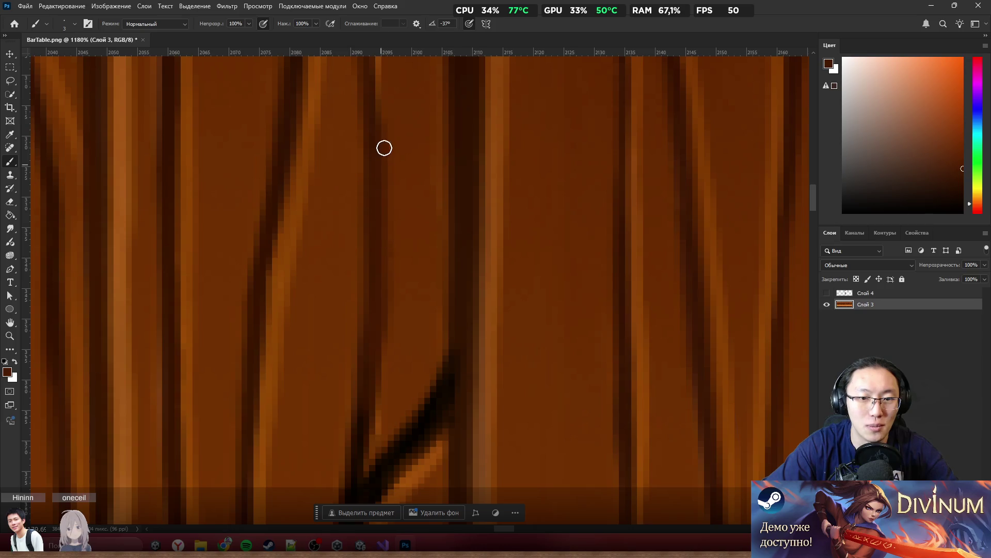
{"action": "left_click", "coordinate": [391, 379], "text": "alt"}
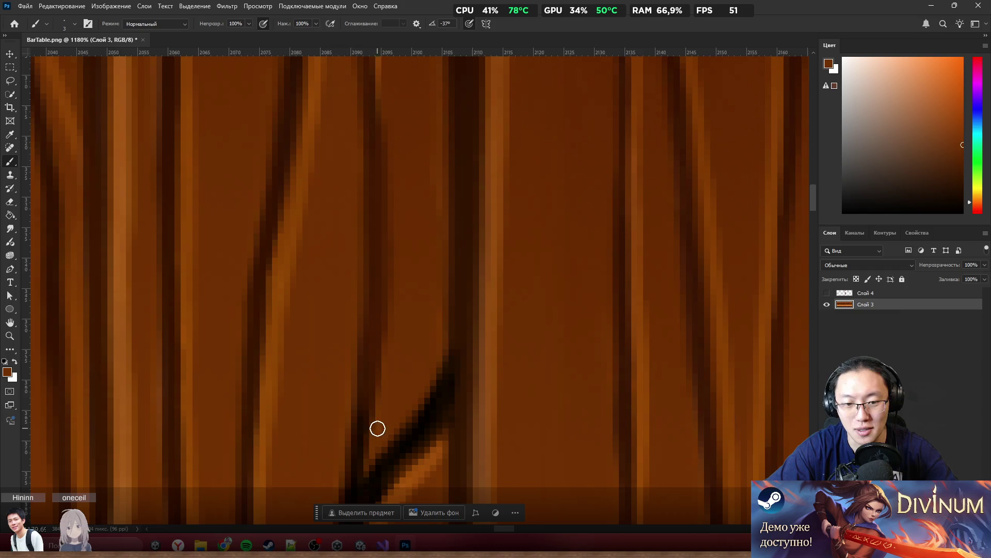
{"action": "scroll", "coordinate": [402, 258], "scroll_direction": "down", "scroll_amount": 5}
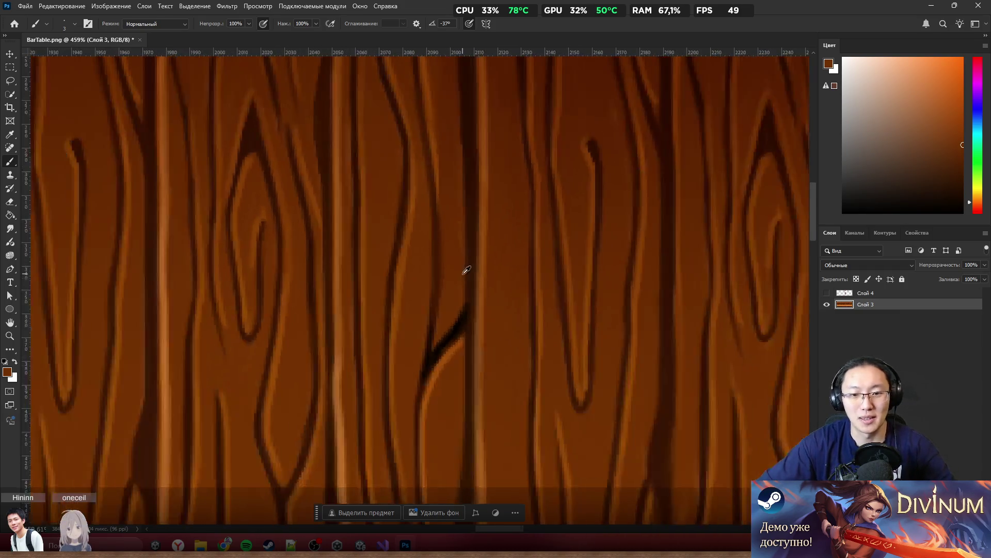
{"action": "scroll", "coordinate": [478, 242], "scroll_direction": "up", "scroll_amount": 4}
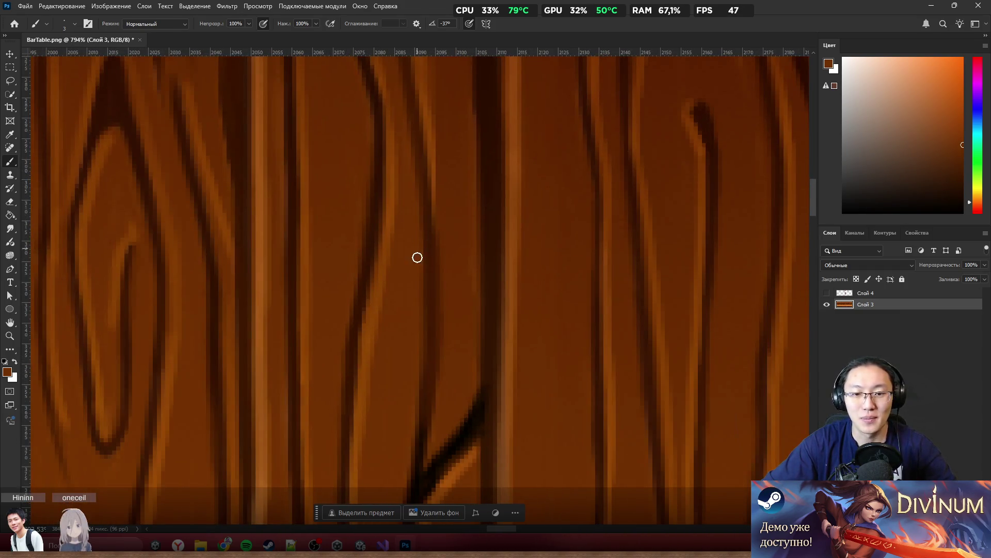
{"action": "scroll", "coordinate": [417, 257], "scroll_direction": "up", "scroll_amount": 1}
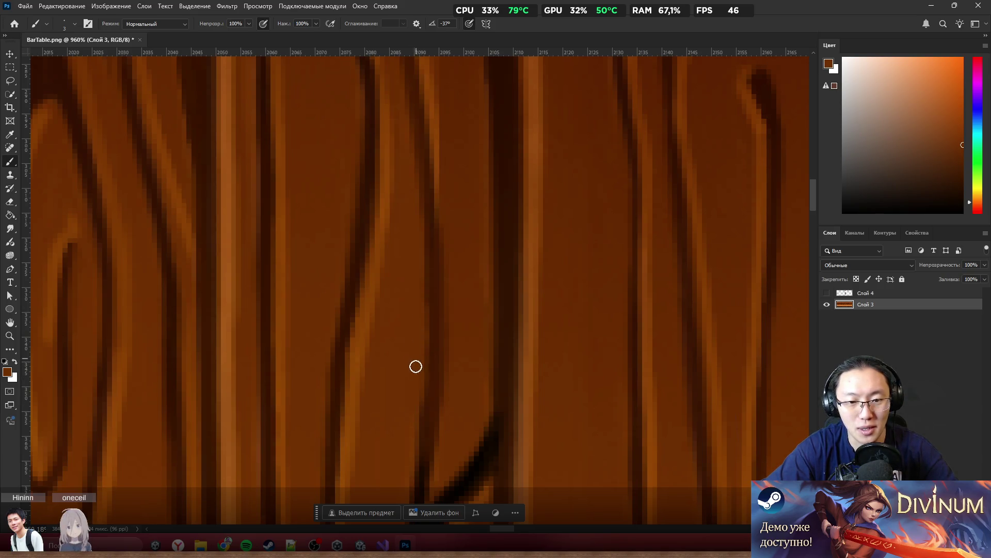
Step: Reset the paint colour to black and darken the vertical grain line
{"action": "key", "text": "d"}
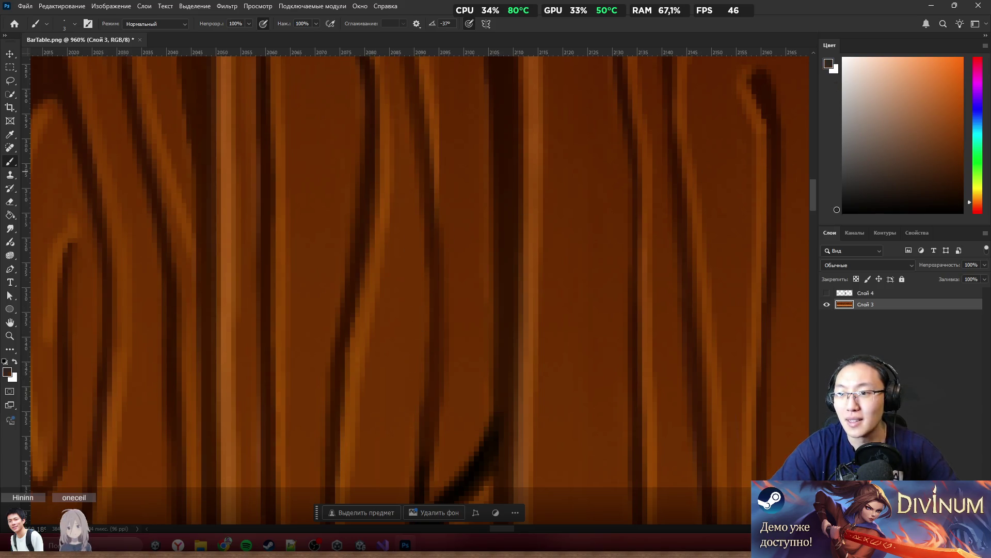
{"action": "mouse_move", "coordinate": [431, 273]}
{"action": "left_mouse_down"}
{"action": "mouse_move", "coordinate": [431, 239]}
{"action": "mouse_move", "coordinate": [438, 301]}
{"action": "mouse_move", "coordinate": [425, 430]}
{"action": "left_mouse_up"}
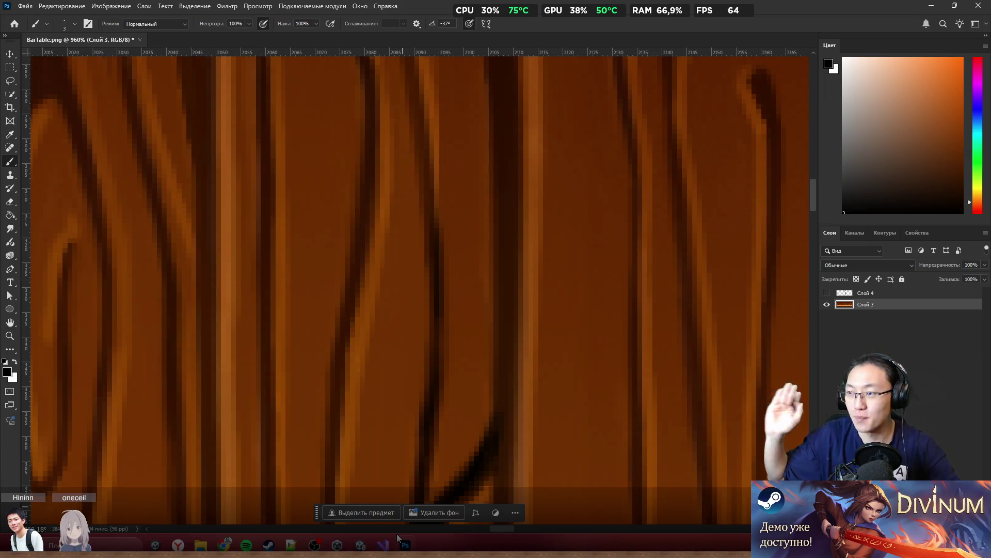
{"action": "scroll", "coordinate": [454, 214], "scroll_direction": "down", "scroll_amount": 5}
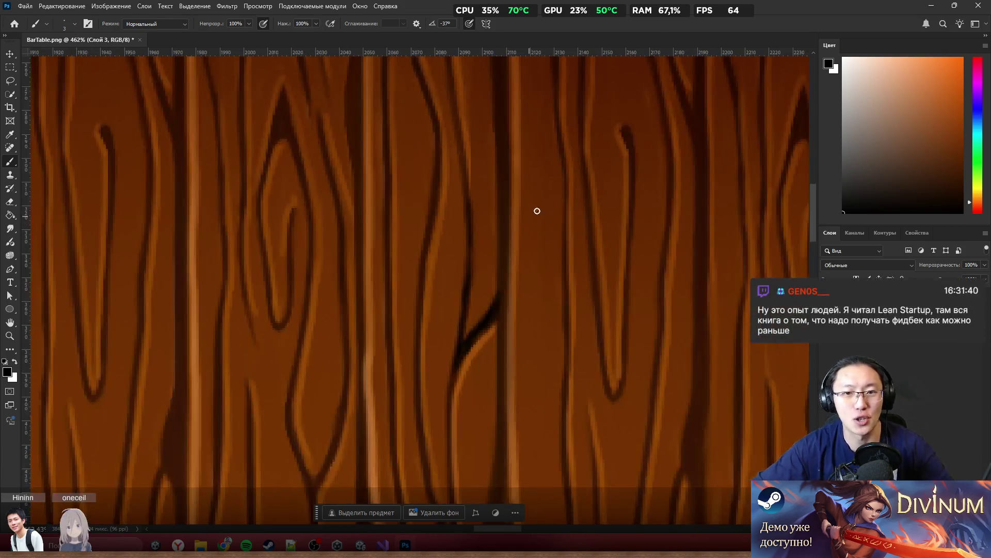
{"action": "scroll", "coordinate": [477, 194], "scroll_direction": "up", "scroll_amount": 5}
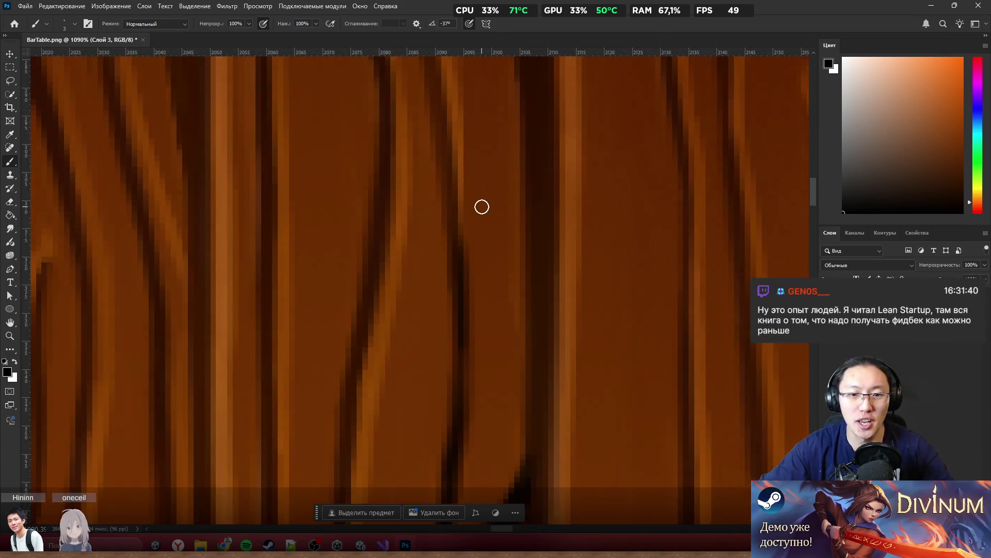
Step: Resample the brown wood tone and the near-black grain colour, then reset paint to black
{"action": "left_click", "coordinate": [496, 252], "text": "alt"}
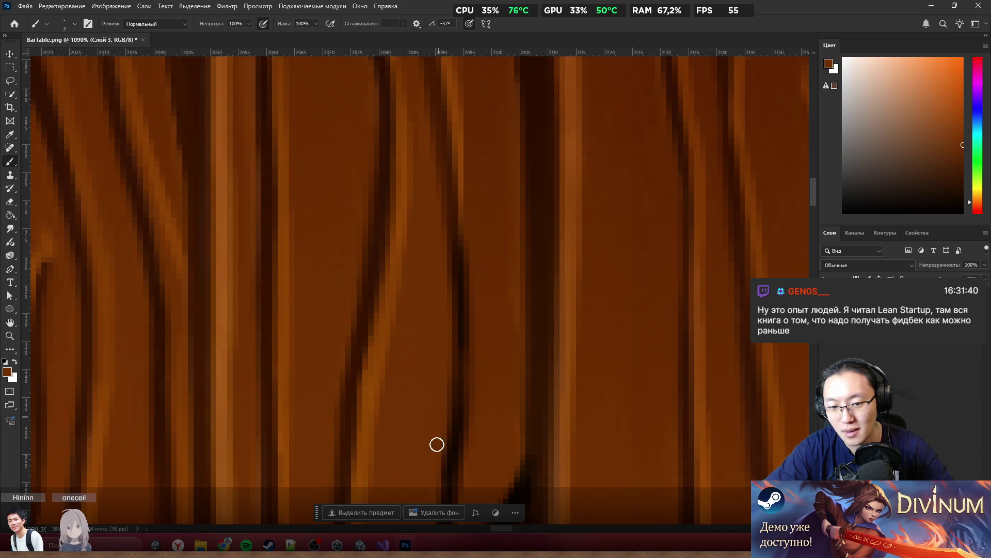
{"action": "scroll", "coordinate": [581, 222], "scroll_direction": "down", "scroll_amount": 3}
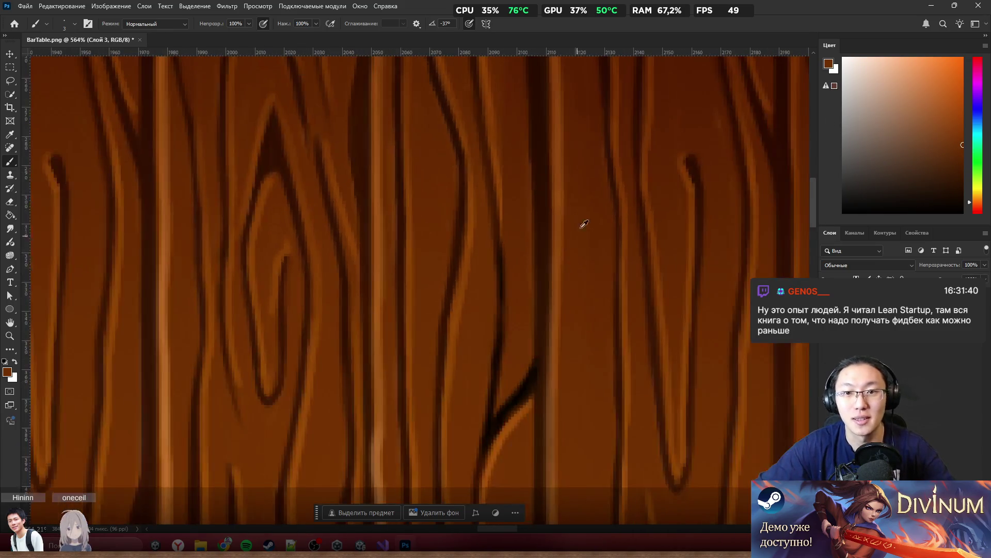
{"action": "scroll", "coordinate": [525, 212], "scroll_direction": "up", "scroll_amount": 2}
{"action": "scroll", "coordinate": [504, 223], "scroll_direction": "up", "scroll_amount": 2}
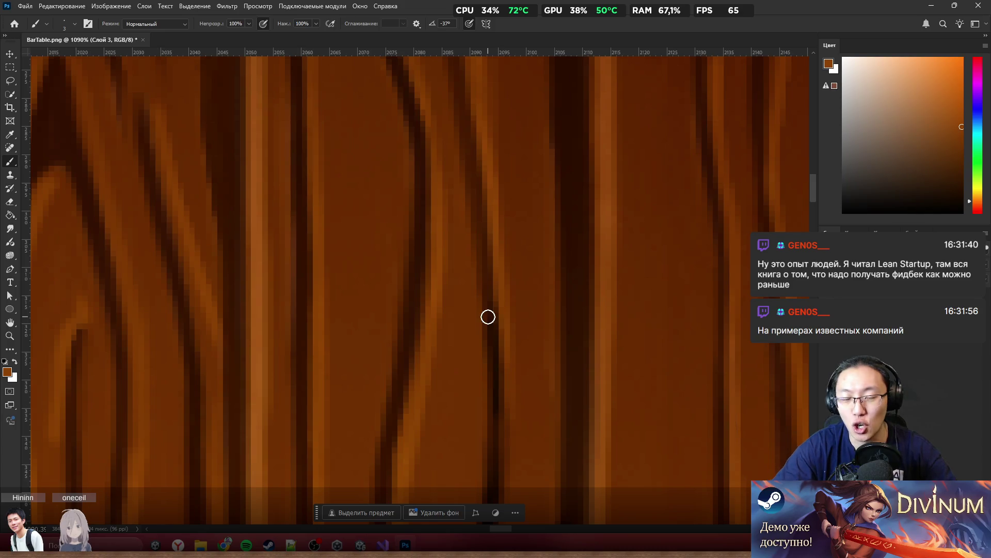
{"action": "scroll", "coordinate": [537, 294], "scroll_direction": "down", "scroll_amount": 5}
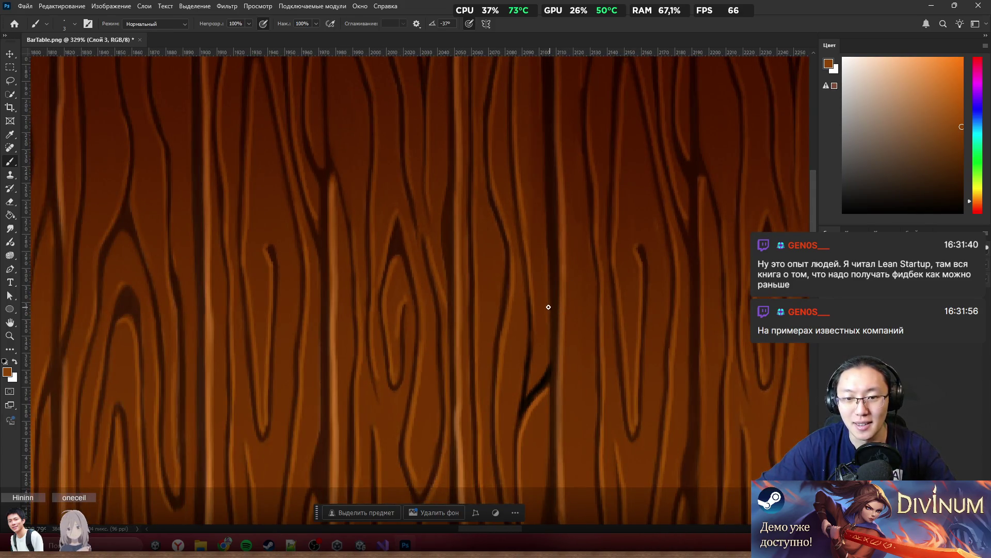
{"action": "scroll", "coordinate": [549, 306], "scroll_direction": "up", "scroll_amount": 5}
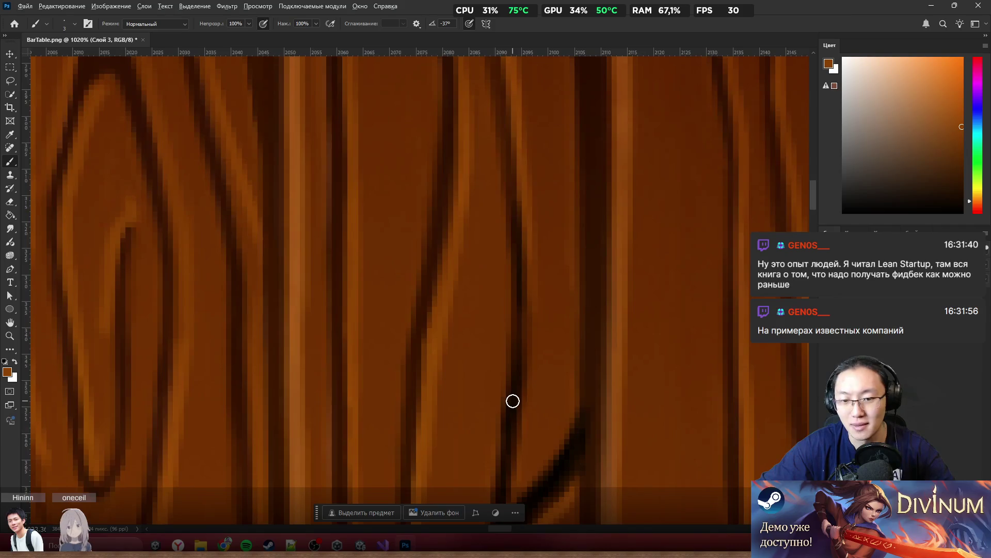
{"action": "left_click", "coordinate": [513, 400], "text": "alt"}
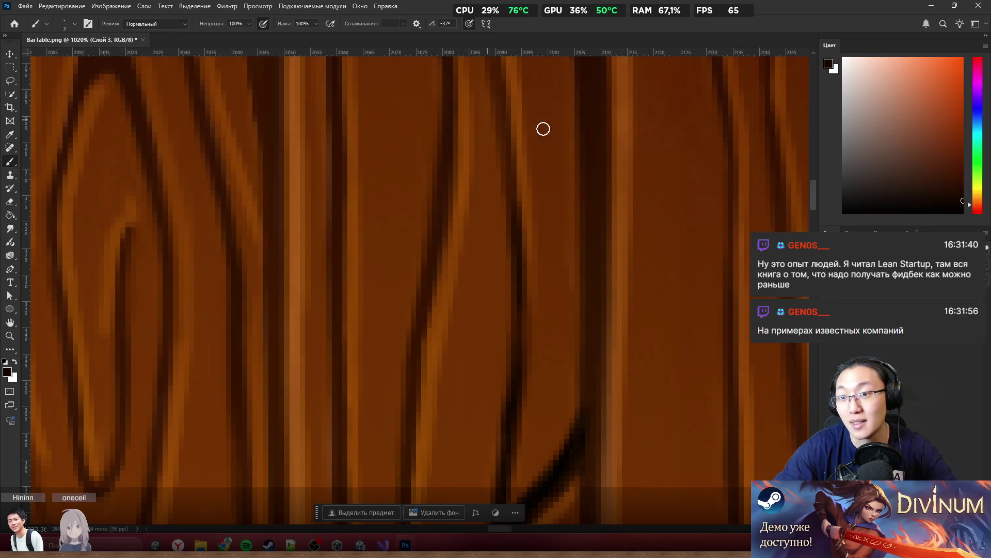
{"action": "key", "text": "d"}
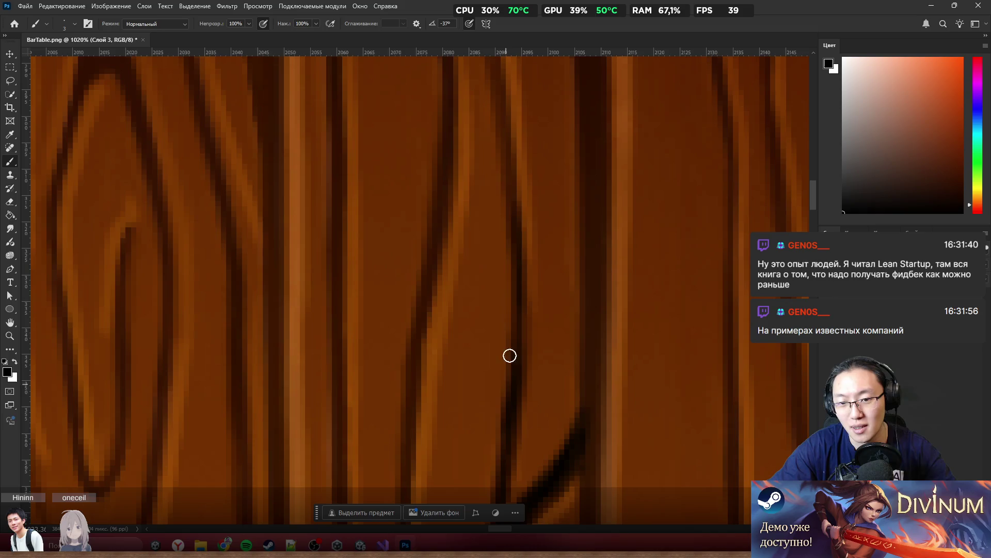
Step: Sample the brown wood tone from the lower part of the texture as the foreground colour
{"action": "left_click", "coordinate": [525, 421], "text": "alt"}
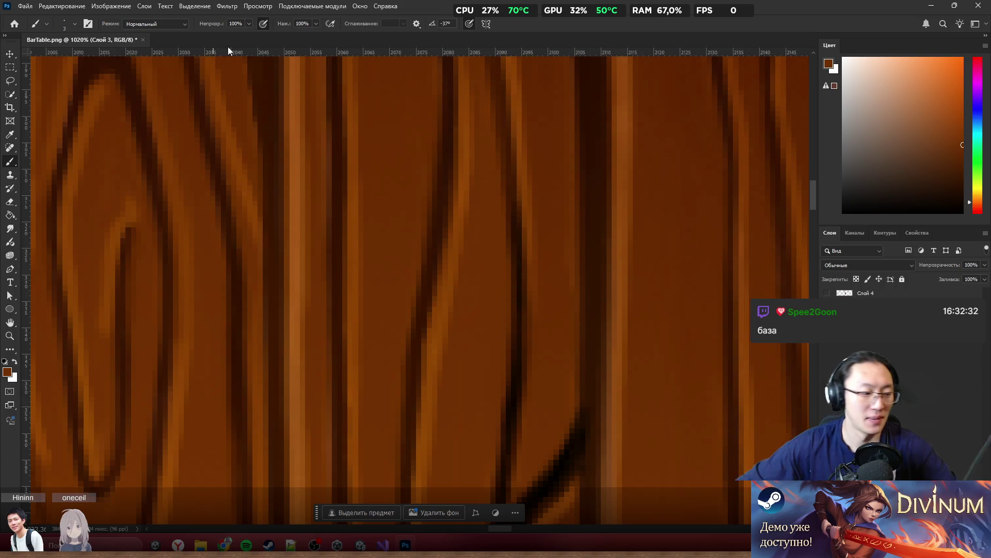
{"action": "scroll", "coordinate": [540, 249], "scroll_direction": "down", "scroll_amount": 6}
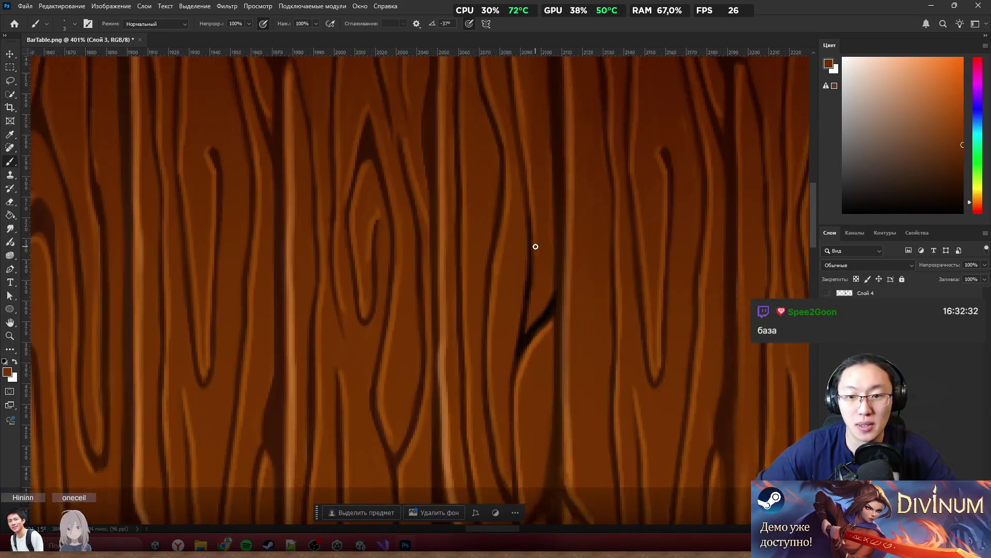
{"action": "scroll", "coordinate": [536, 245], "scroll_direction": "down", "scroll_amount": 4}
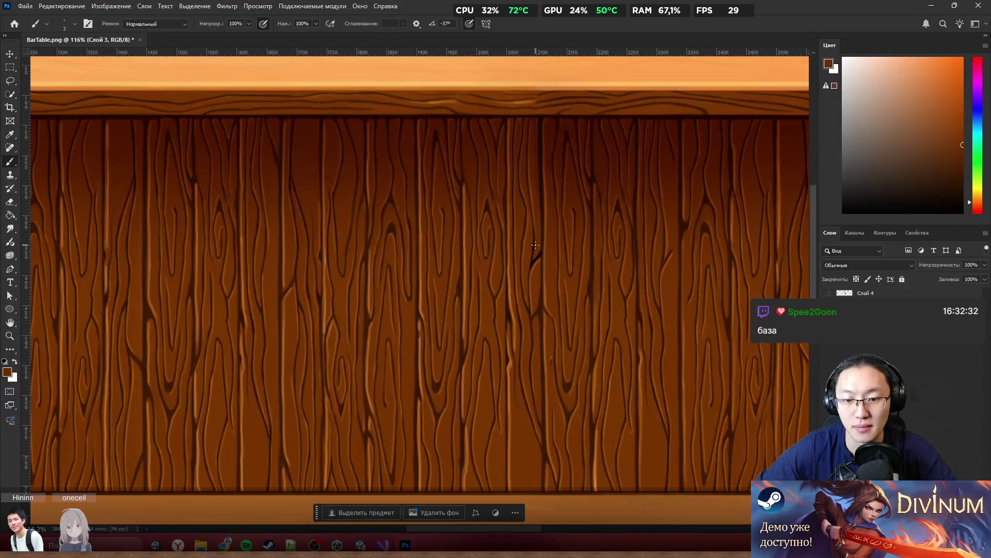
{"action": "scroll", "coordinate": [535, 245], "scroll_direction": "up", "scroll_amount": 3}
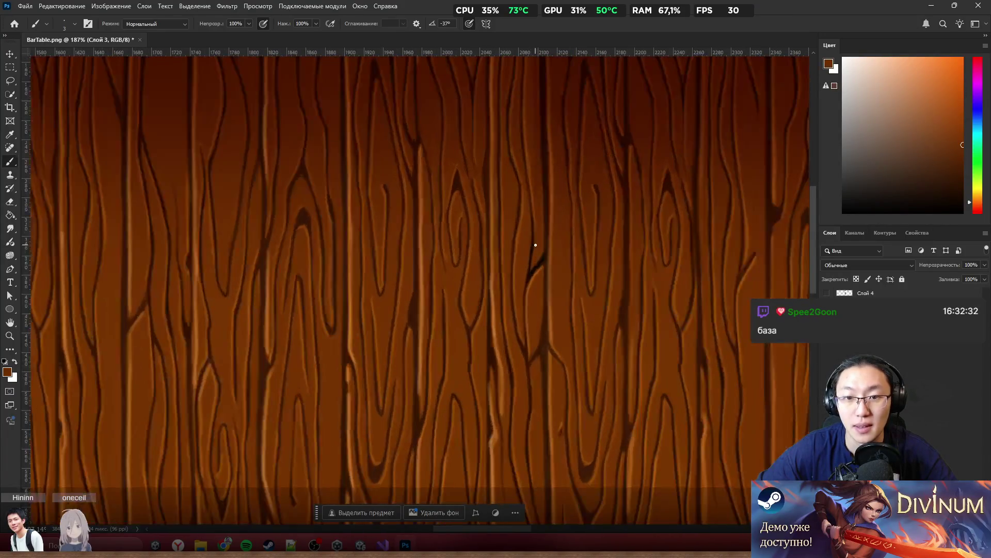
{"action": "scroll", "coordinate": [535, 245], "scroll_direction": "down", "scroll_amount": 4}
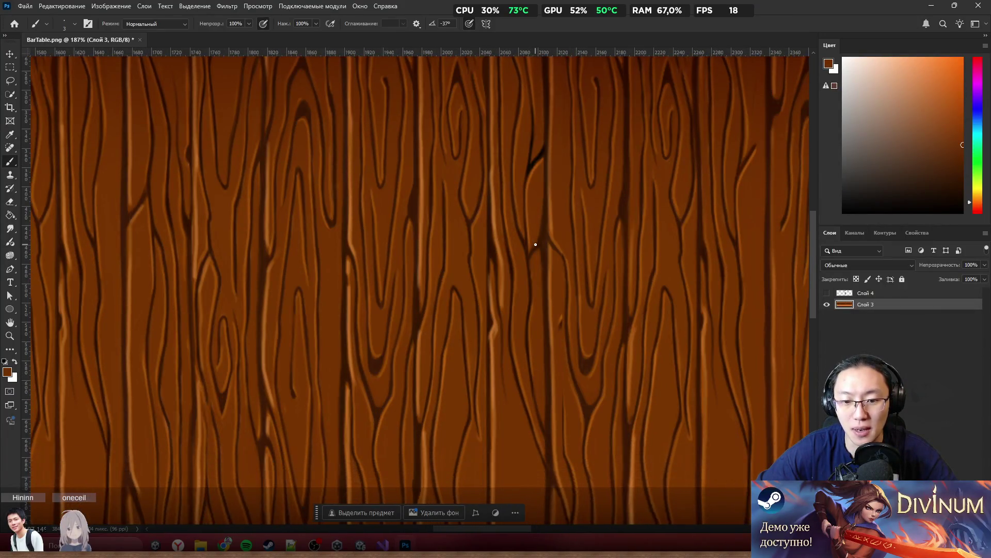
{"action": "scroll", "coordinate": [537, 241], "scroll_direction": "down", "scroll_amount": 5}
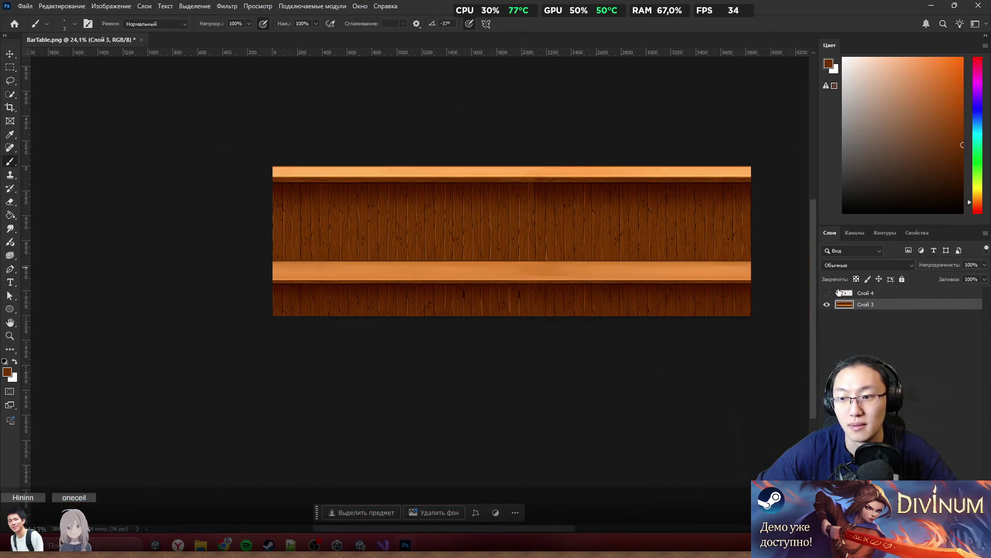
{"action": "scroll", "coordinate": [558, 182], "scroll_direction": "up", "scroll_amount": 10}
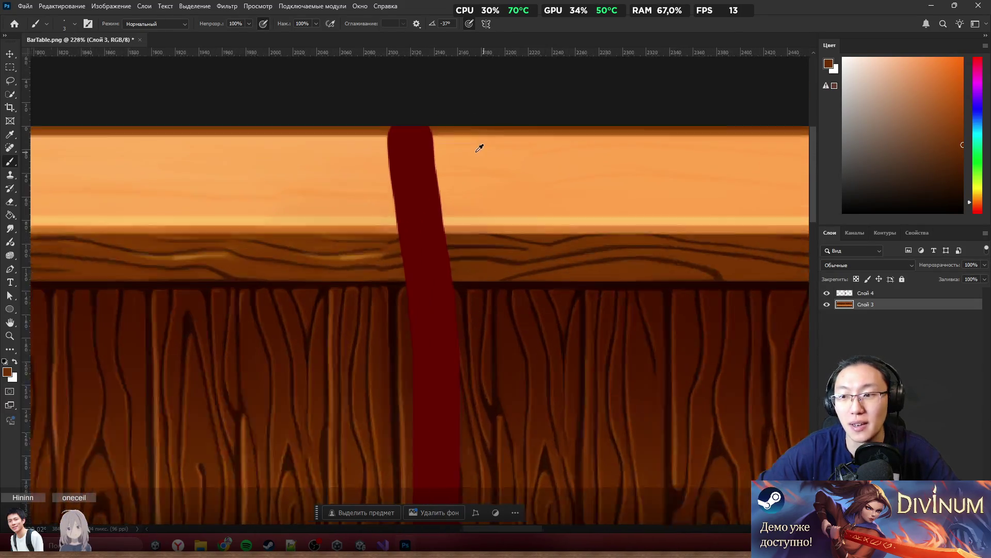
{"action": "scroll", "coordinate": [479, 148], "scroll_direction": "up", "scroll_amount": 1}
{"action": "left_click", "coordinate": [827, 305]}
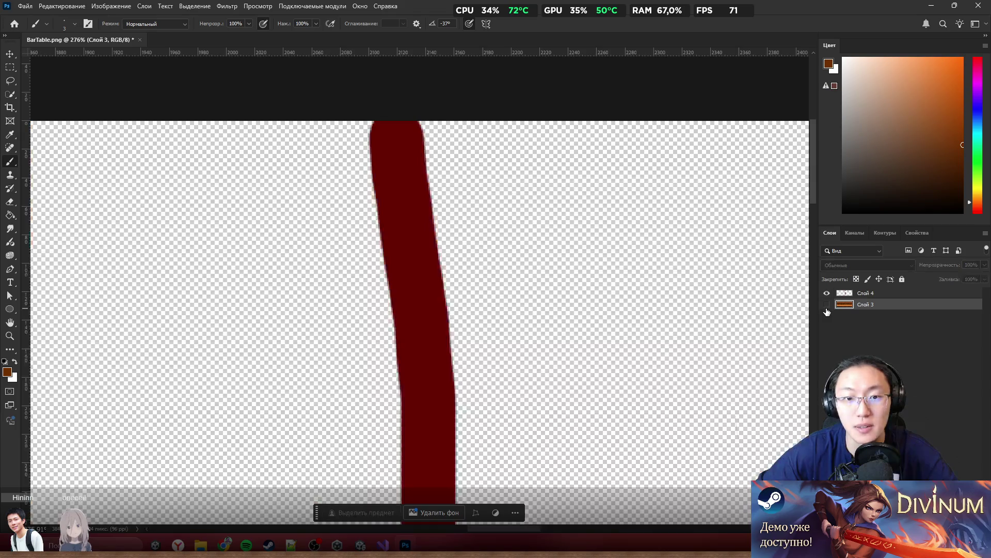
{"action": "left_click", "coordinate": [827, 304]}
{"action": "left_click", "coordinate": [827, 293]}
{"action": "scroll", "coordinate": [604, 237], "scroll_direction": "down", "scroll_amount": 2}
{"action": "scroll", "coordinate": [603, 237], "scroll_direction": "down", "scroll_amount": 7}
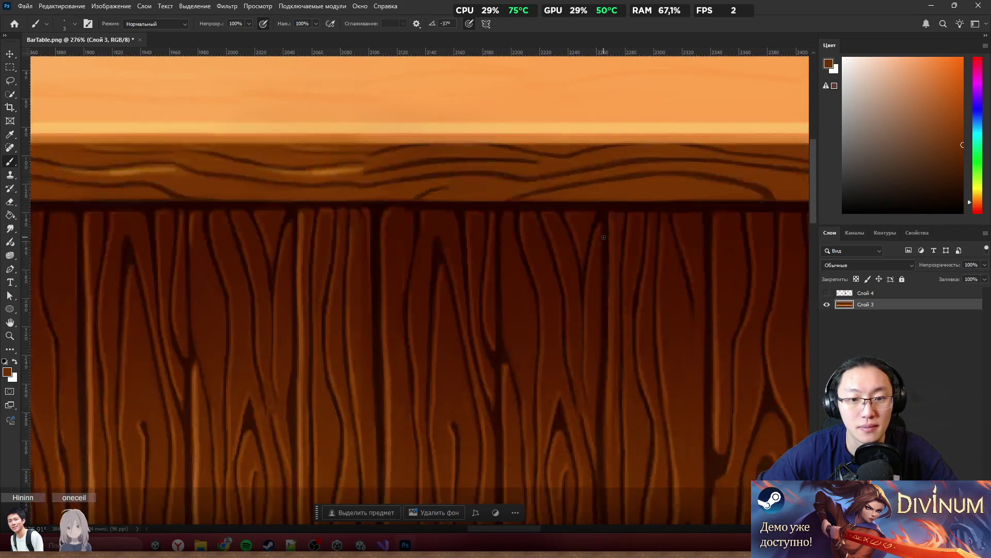
{"action": "scroll", "coordinate": [604, 235], "scroll_direction": "down", "scroll_amount": 3}
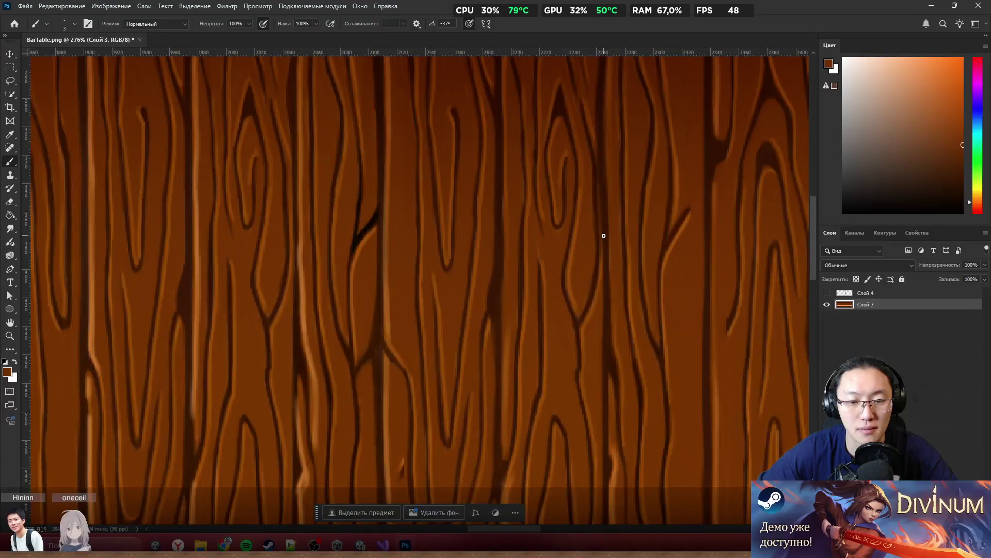
{"action": "scroll", "coordinate": [604, 235], "scroll_direction": "down", "scroll_amount": 1}
{"action": "scroll", "coordinate": [604, 235], "scroll_direction": "right", "scroll_amount": 2}
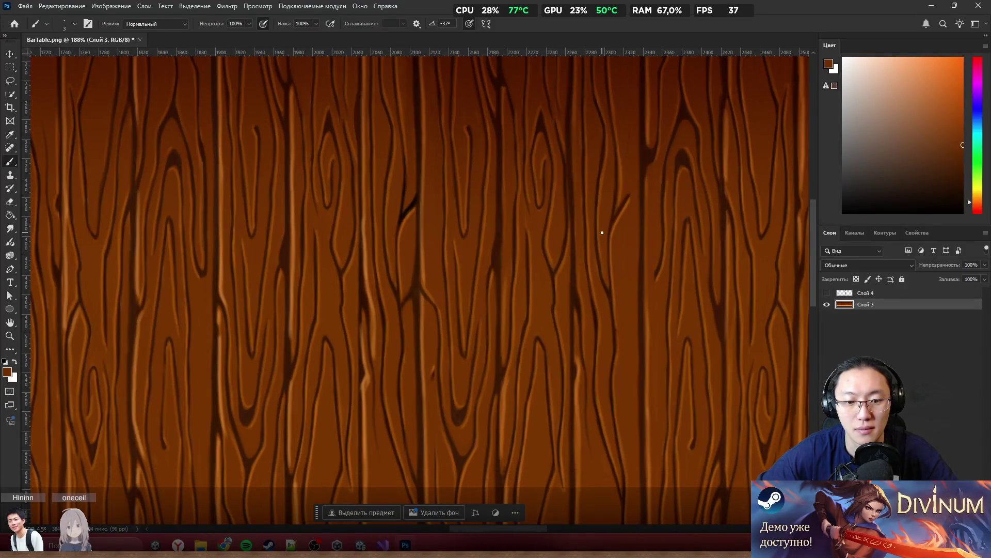
{"action": "scroll", "coordinate": [601, 231], "scroll_direction": "down", "scroll_amount": 3}
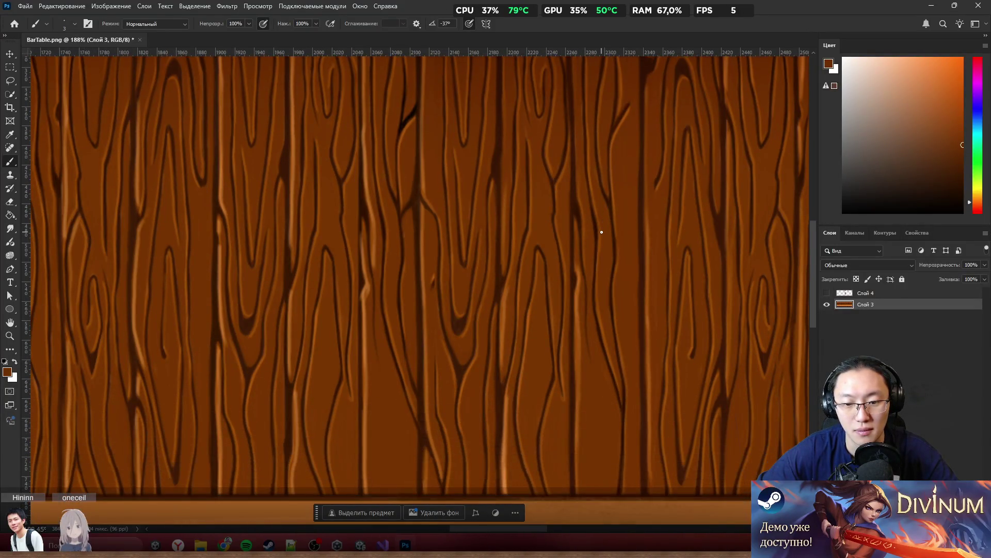
{"action": "scroll", "coordinate": [602, 231], "scroll_direction": "down", "scroll_amount": 1}
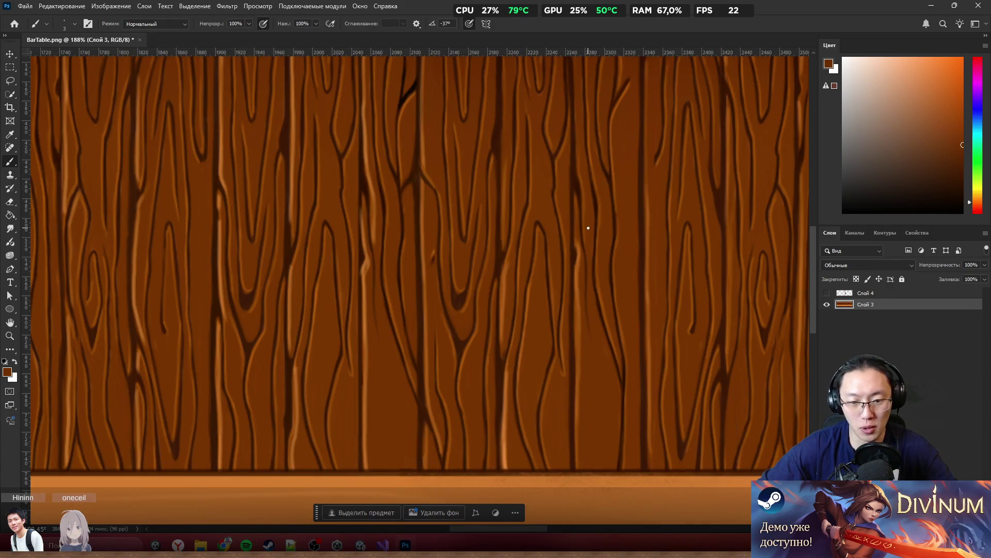
{"action": "scroll", "coordinate": [588, 228], "scroll_direction": "down", "scroll_amount": 5}
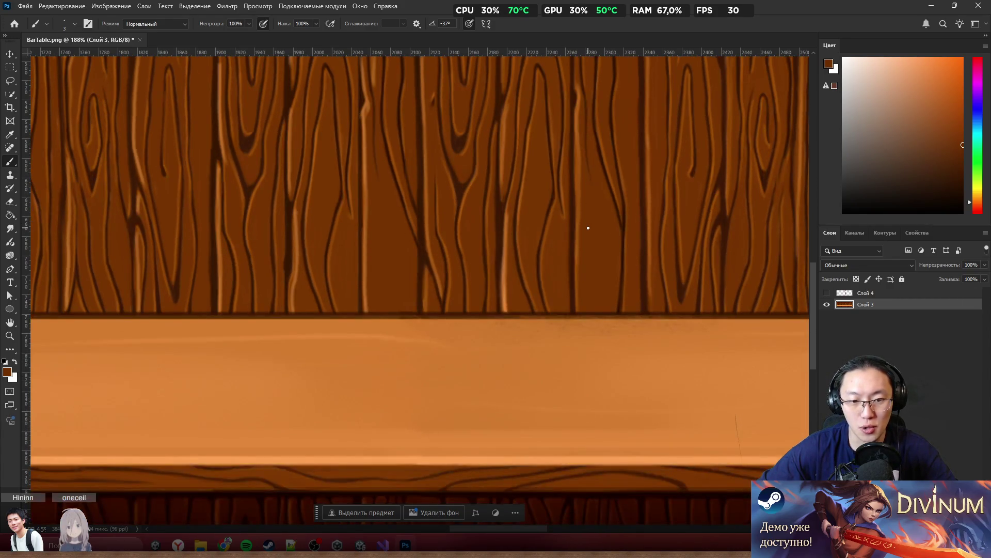
Step: Rotate the view about -80° so the tabletop strip stands upright, zoom to 645%, and pick the Smudge tool
{"action": "scroll", "coordinate": [372, 337], "scroll_direction": "up", "scroll_amount": 5}
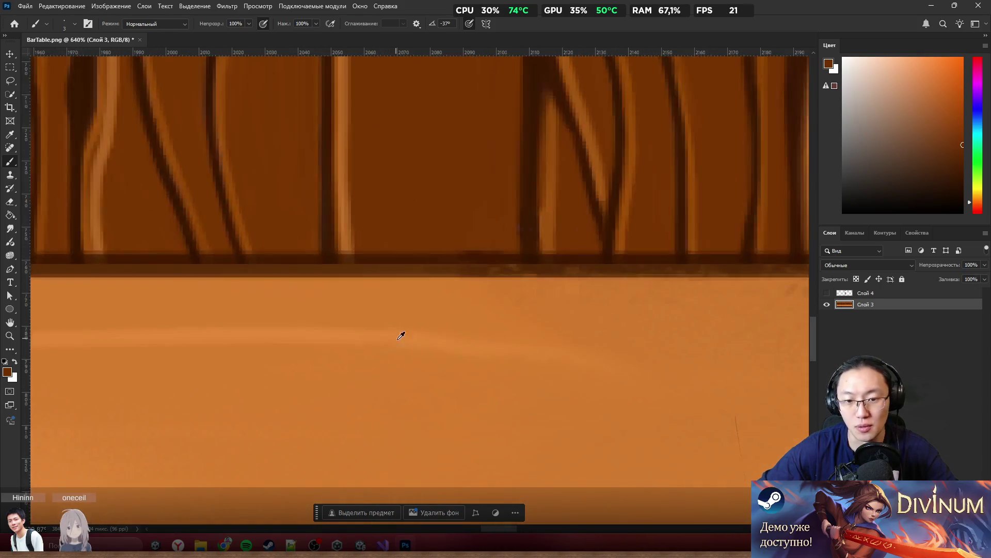
{"action": "scroll", "coordinate": [619, 372], "scroll_direction": "down", "scroll_amount": 4}
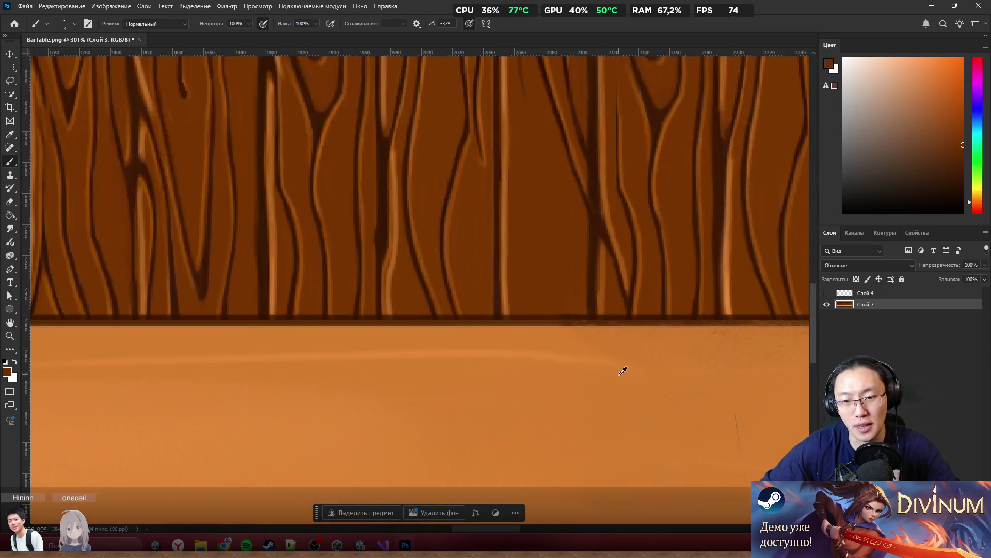
{"action": "key", "text": "r"}
{"action": "mouse_move", "coordinate": [664, 423]}
{"action": "left_mouse_down"}
{"action": "mouse_move", "coordinate": [604, 110]}
{"action": "mouse_move", "coordinate": [586, 192]}
{"action": "left_mouse_up"}
{"action": "scroll", "coordinate": [566, 210], "scroll_direction": "up", "scroll_amount": 3}
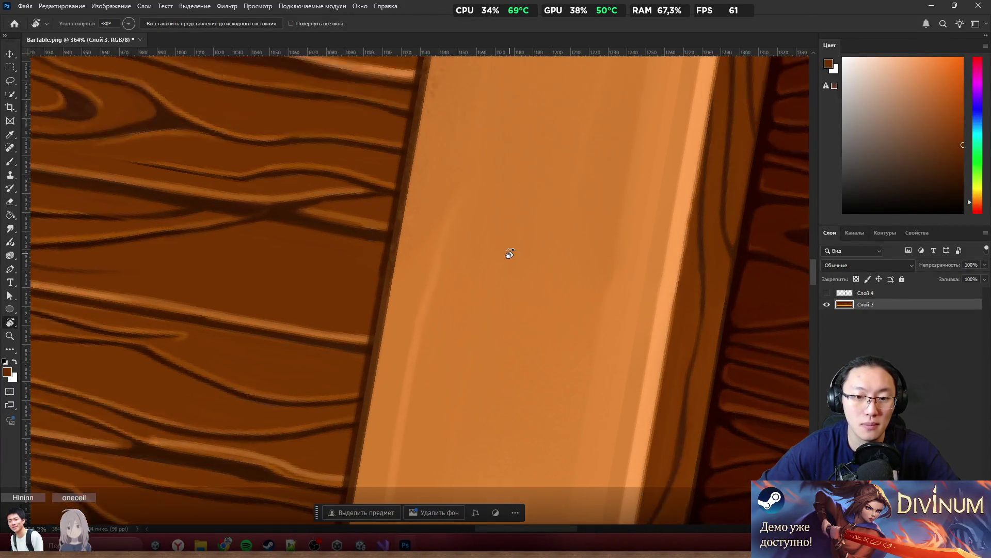
{"action": "key", "text": "b"}
{"action": "scroll", "coordinate": [439, 317], "scroll_direction": "up", "scroll_amount": 2}
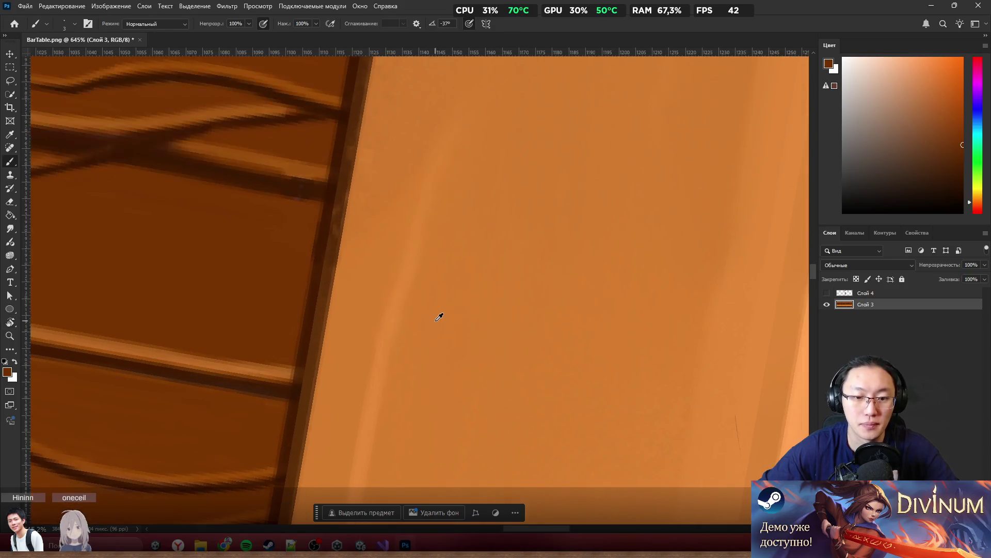
{"action": "left_click", "coordinate": [10, 229]}
Step: Bring up the Smudge tool's brush size settings over the tabletop strip
{"action": "right_click", "coordinate": [385, 279], "text": "alt"}
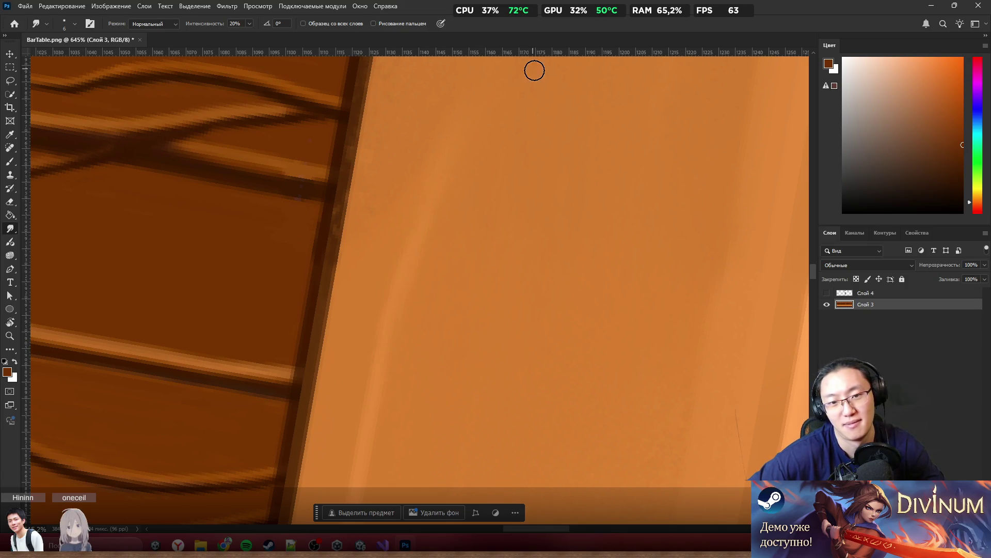
{"action": "scroll", "coordinate": [526, 155], "scroll_direction": "down", "scroll_amount": 4}
{"action": "scroll", "coordinate": [522, 186], "scroll_direction": "up", "scroll_amount": 2}
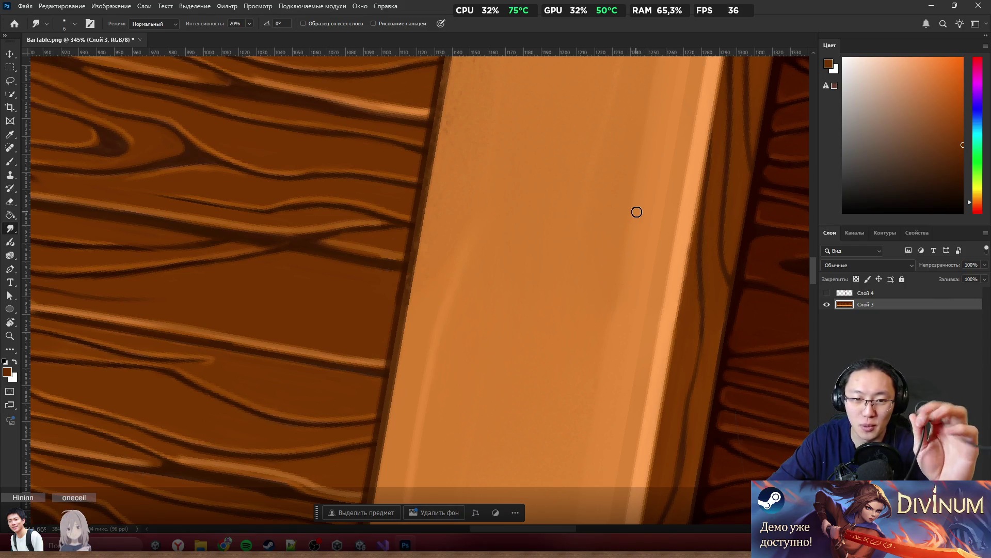
{"action": "scroll", "coordinate": [637, 211], "scroll_direction": "down", "scroll_amount": 5}
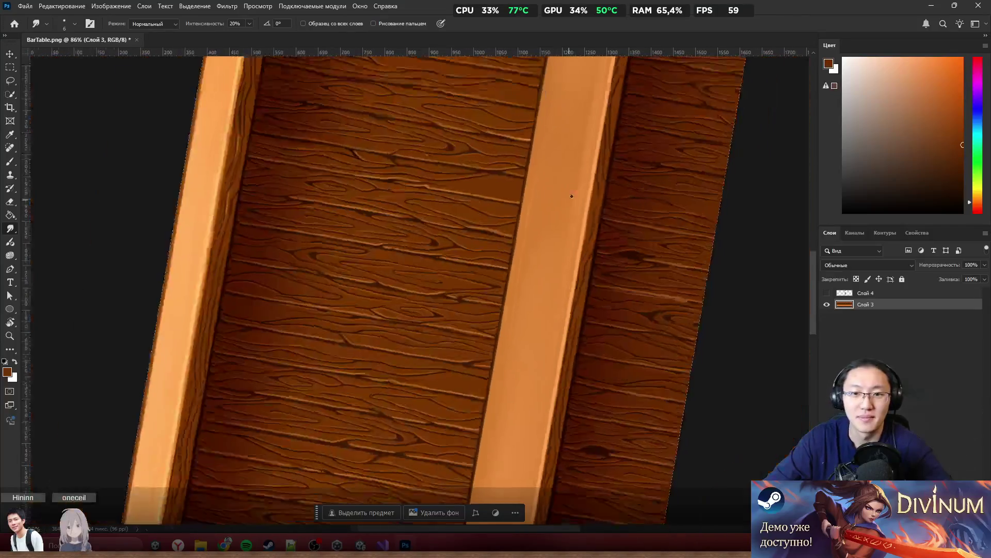
Step: Rotate the view to -5° and zoom to 327% along the light tabletop plank
{"action": "scroll", "coordinate": [572, 196], "scroll_direction": "down", "scroll_amount": 4}
{"action": "scroll", "coordinate": [585, 172], "scroll_direction": "up", "scroll_amount": 2}
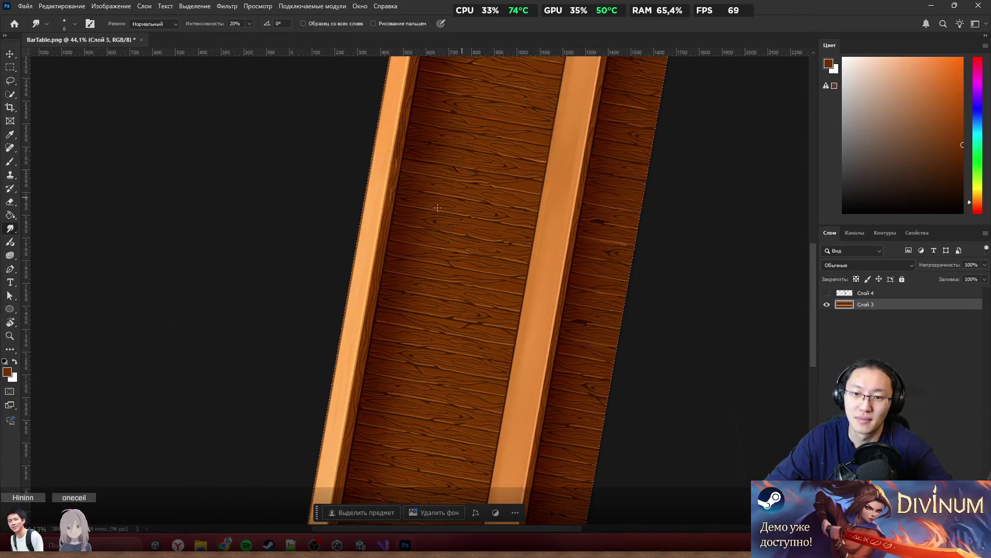
{"action": "key", "text": "r"}
{"action": "mouse_move", "coordinate": [385, 232]}
{"action": "left_mouse_down"}
{"action": "mouse_move", "coordinate": [453, 150]}
{"action": "mouse_move", "coordinate": [522, 172]}
{"action": "left_mouse_up"}
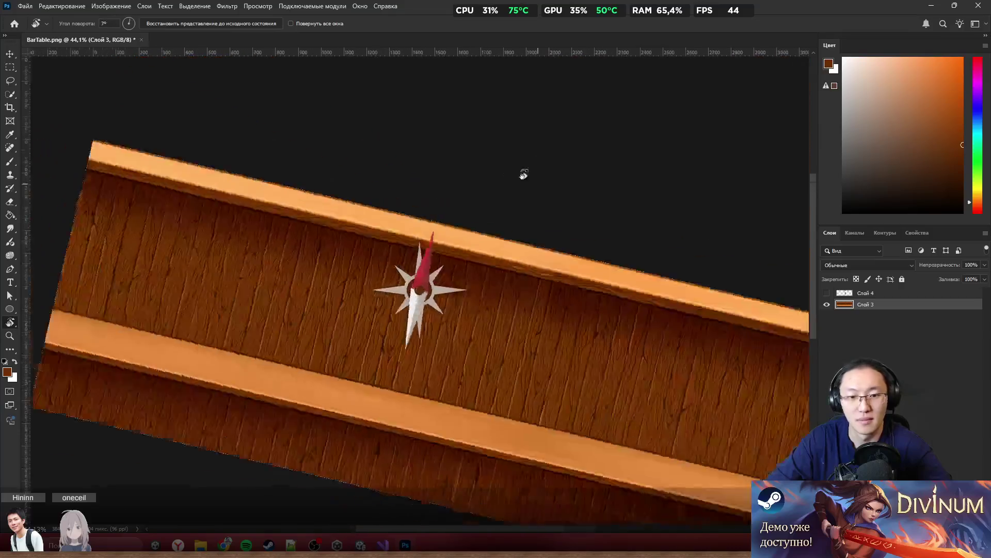
{"action": "scroll", "coordinate": [629, 311], "scroll_direction": "down", "scroll_amount": 2}
{"action": "scroll", "coordinate": [635, 305], "scroll_direction": "down", "scroll_amount": 2}
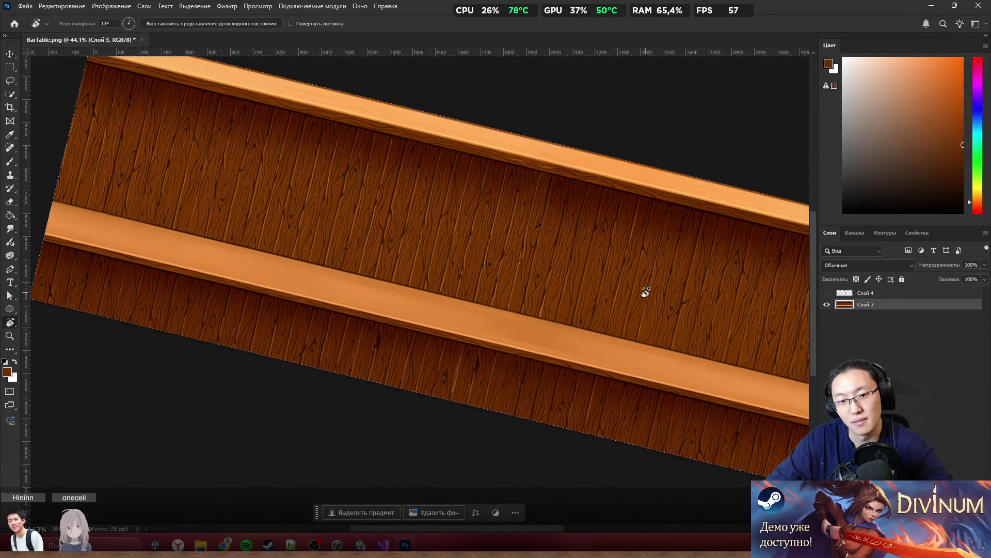
{"action": "scroll", "coordinate": [535, 328], "scroll_direction": "up", "scroll_amount": 1}
{"action": "scroll", "coordinate": [536, 341], "scroll_direction": "up", "scroll_amount": 5}
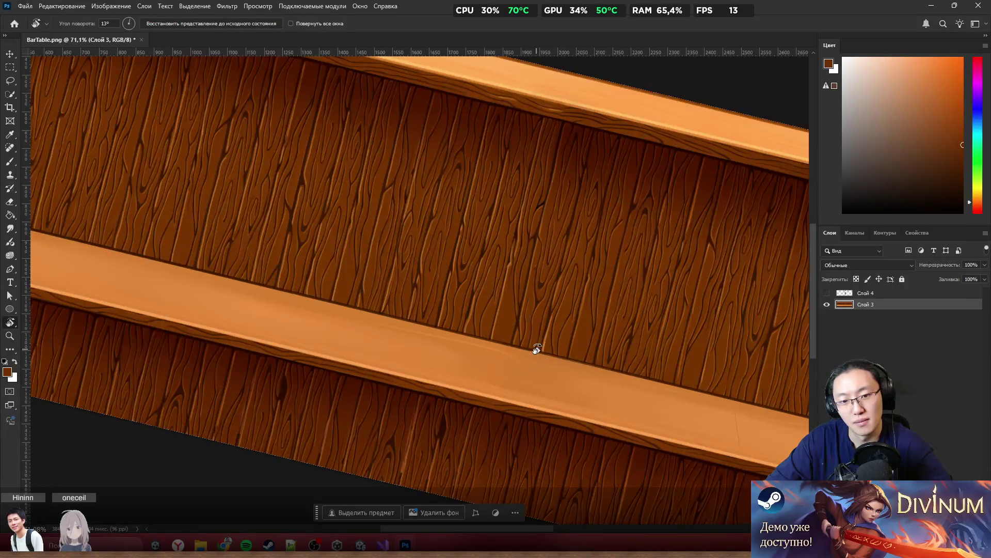
{"action": "scroll", "coordinate": [499, 356], "scroll_direction": "up", "scroll_amount": 2}
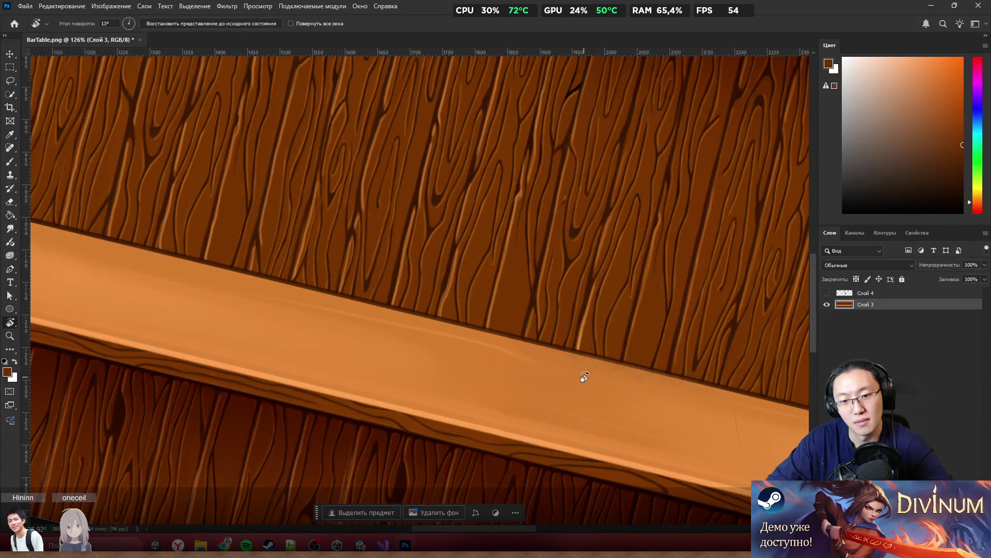
{"action": "scroll", "coordinate": [546, 377], "scroll_direction": "up", "scroll_amount": 5}
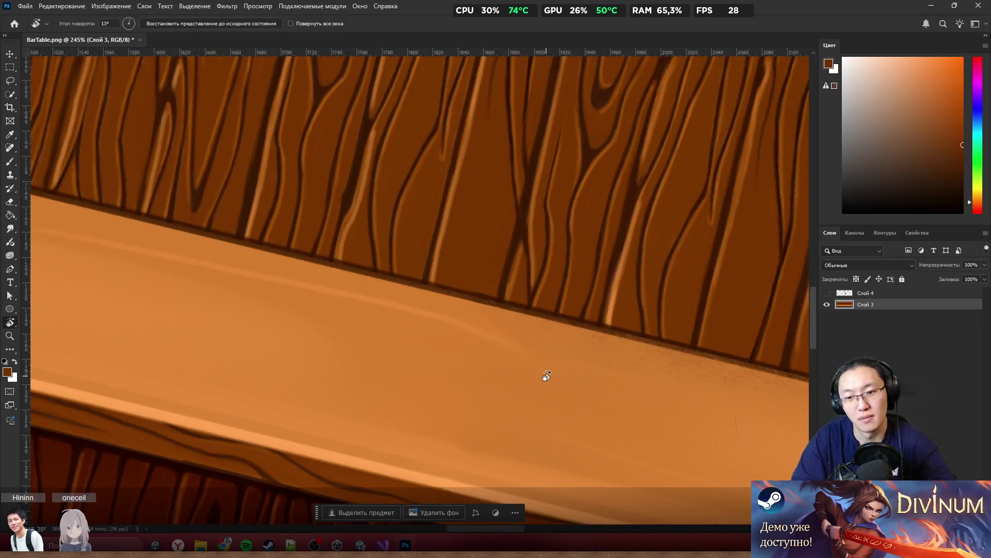
{"action": "mouse_move", "coordinate": [544, 376]}
{"action": "left_mouse_down"}
{"action": "mouse_move", "coordinate": [547, 302]}
{"action": "mouse_move", "coordinate": [593, 287]}
{"action": "mouse_move", "coordinate": [600, 265]}
{"action": "left_mouse_up"}
{"action": "scroll", "coordinate": [479, 240], "scroll_direction": "up", "scroll_amount": 2}
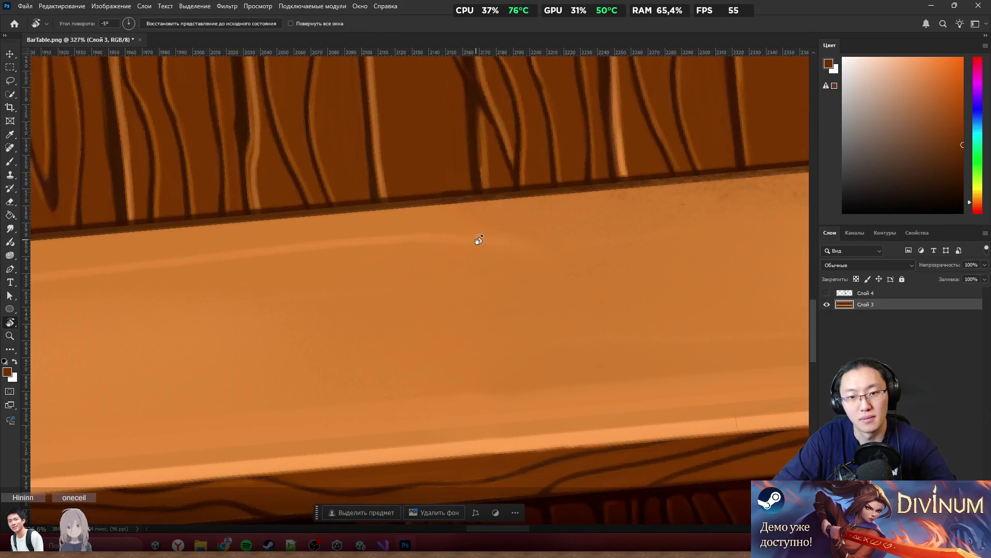
Step: Sample the light orange from the tabletop plank and switch to the Smudge tool at 20% strength
{"action": "key", "text": "b"}
{"action": "left_click", "coordinate": [429, 278], "text": "alt"}
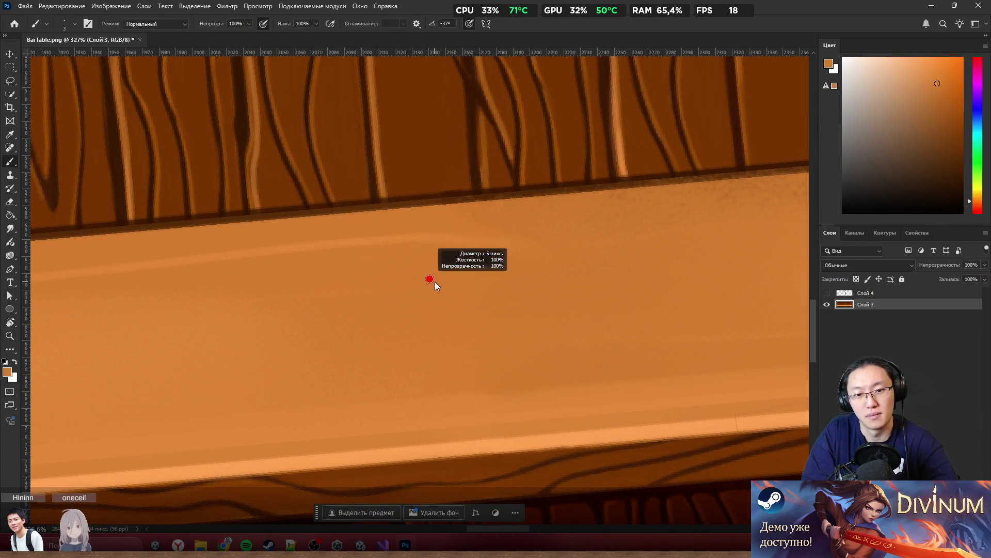
{"action": "left_click", "coordinate": [11, 229]}
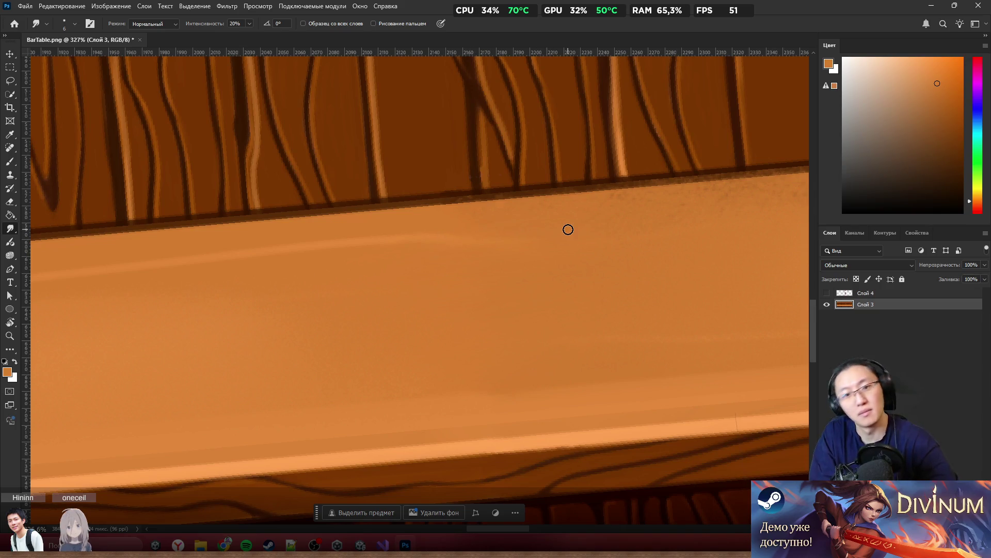
{"action": "scroll", "coordinate": [589, 223], "scroll_direction": "down", "scroll_amount": 5}
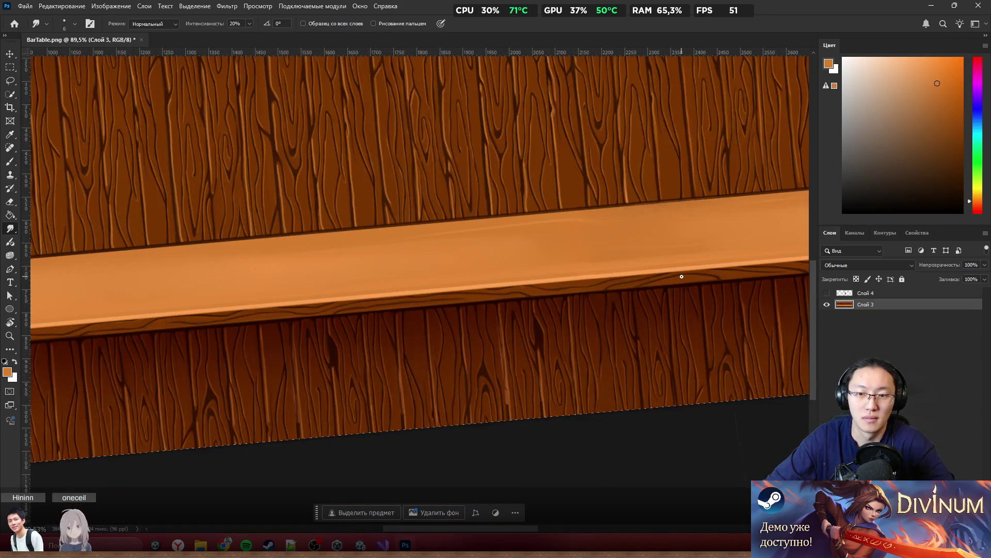
{"action": "scroll", "coordinate": [602, 224], "scroll_direction": "up", "scroll_amount": 2}
{"action": "scroll", "coordinate": [603, 230], "scroll_direction": "down", "scroll_amount": 4}
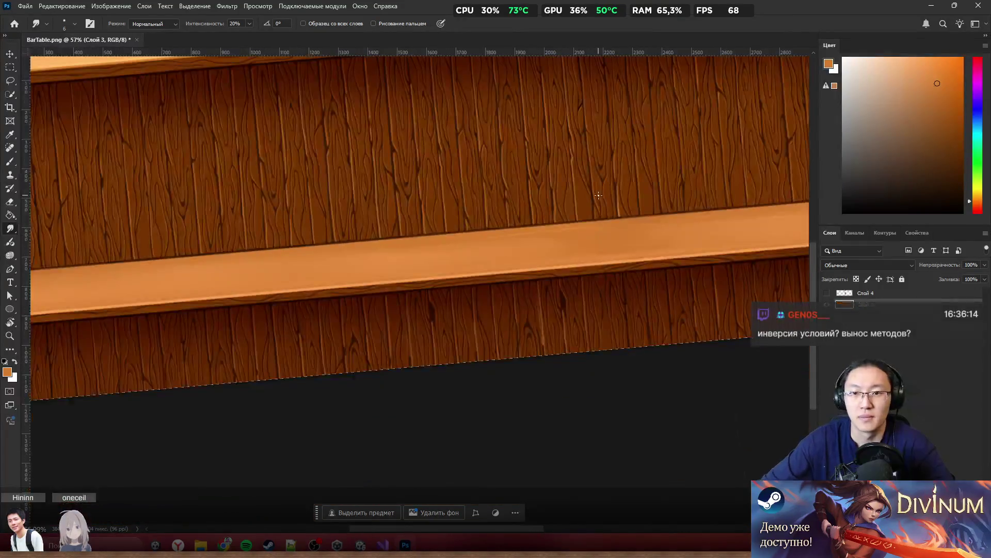
Step: Set the view rotation angle back to 0° so the texture runs level
{"action": "key", "text": "r"}
{"action": "left_click_drag", "start_coordinate": [592, 200], "coordinate": [617, 204]}
{"action": "left_click", "coordinate": [115, 23]}
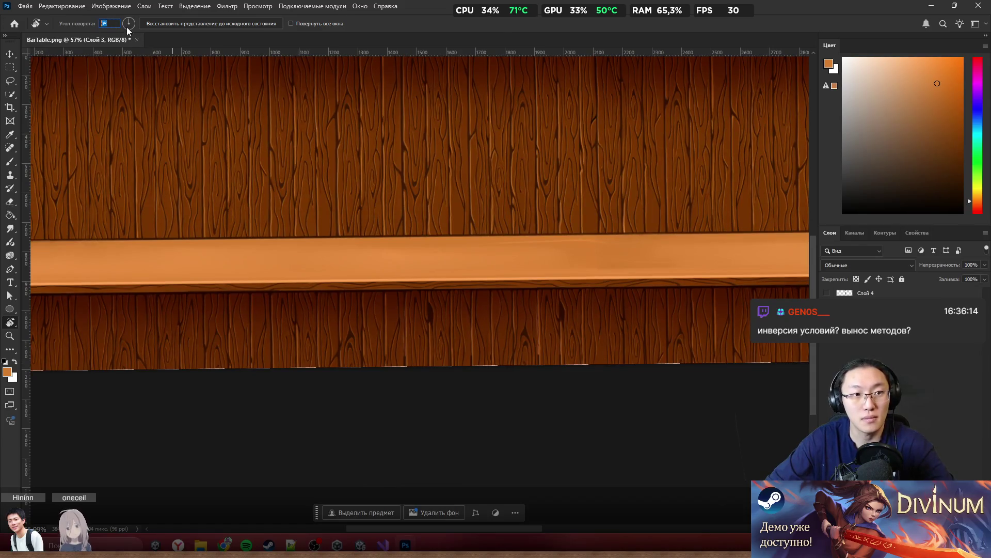
{"action": "scroll", "coordinate": [533, 228], "scroll_direction": "down", "scroll_amount": 5}
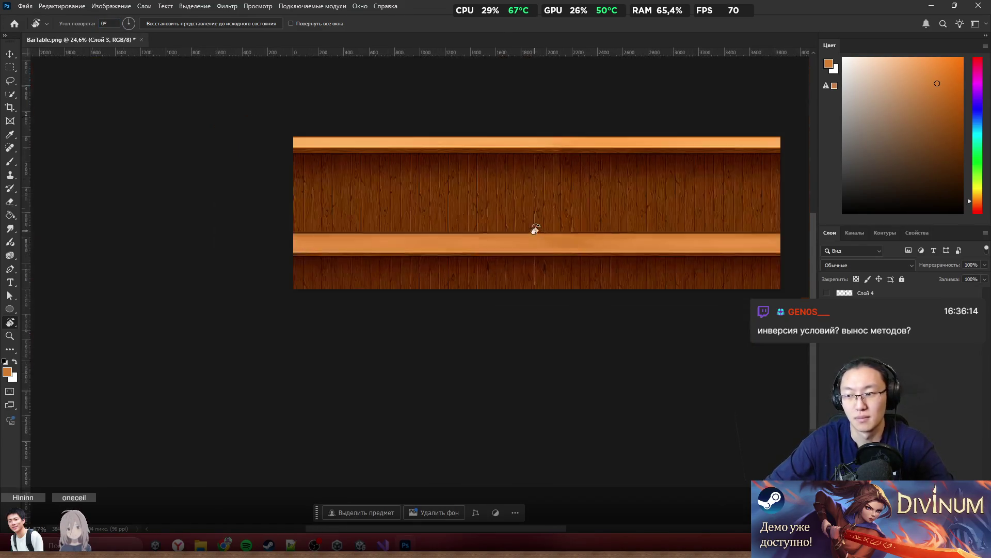
{"action": "scroll", "coordinate": [570, 137], "scroll_direction": "up", "scroll_amount": 3}
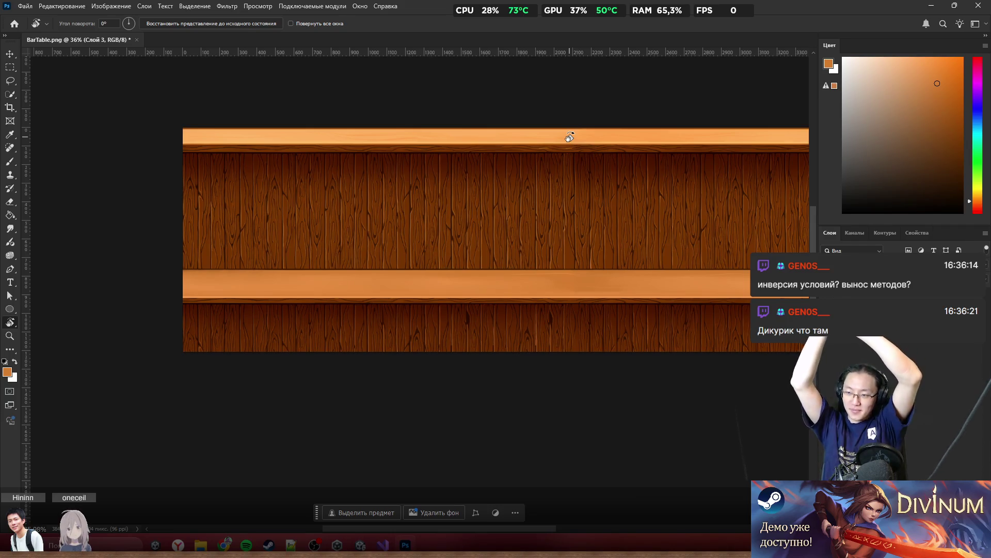
{"action": "scroll", "coordinate": [656, 238], "scroll_direction": "down", "scroll_amount": 1}
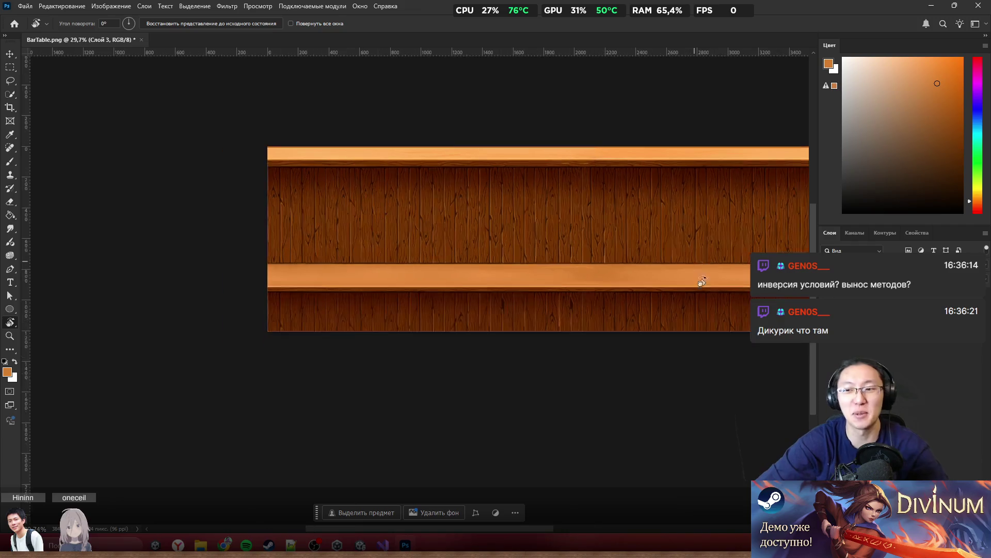
{"action": "scroll", "coordinate": [410, 188], "scroll_direction": "up", "scroll_amount": 3}
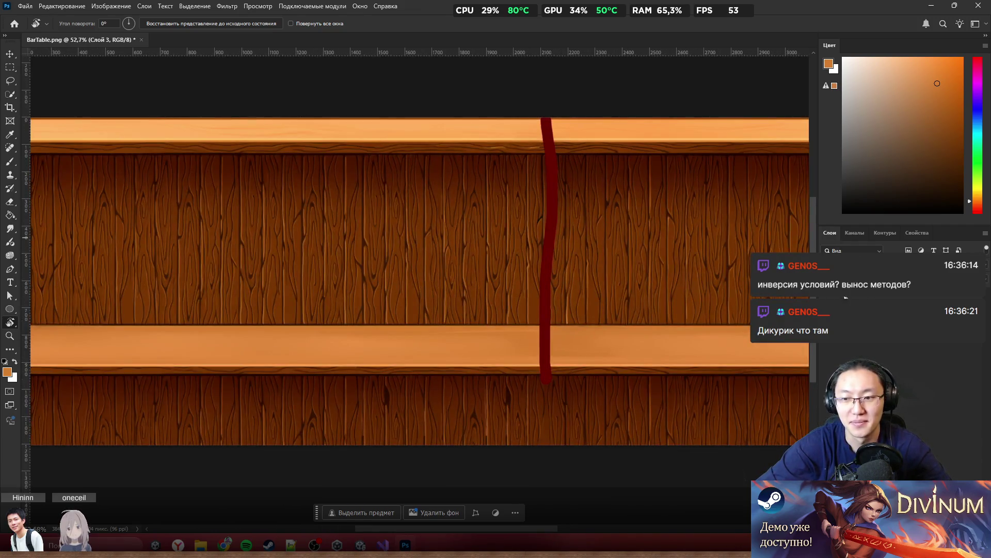
Step: Pan across the bar texture and undo the red marker line
{"action": "mouse_move", "coordinate": [751, 188]}
{"action": "left_mouse_down"}
{"action": "mouse_move", "coordinate": [710, 135]}
{"action": "mouse_move", "coordinate": [647, 168]}
{"action": "mouse_move", "coordinate": [473, 177]}
{"action": "left_mouse_up"}
{"action": "scroll", "coordinate": [474, 177], "scroll_direction": "up", "scroll_amount": 3}
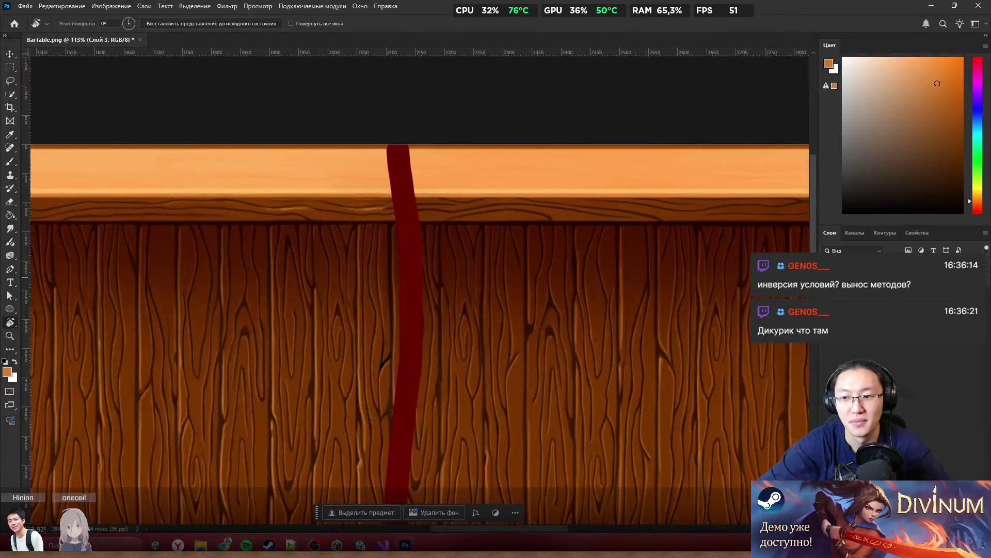
{"action": "key", "text": "ctrl+z"}
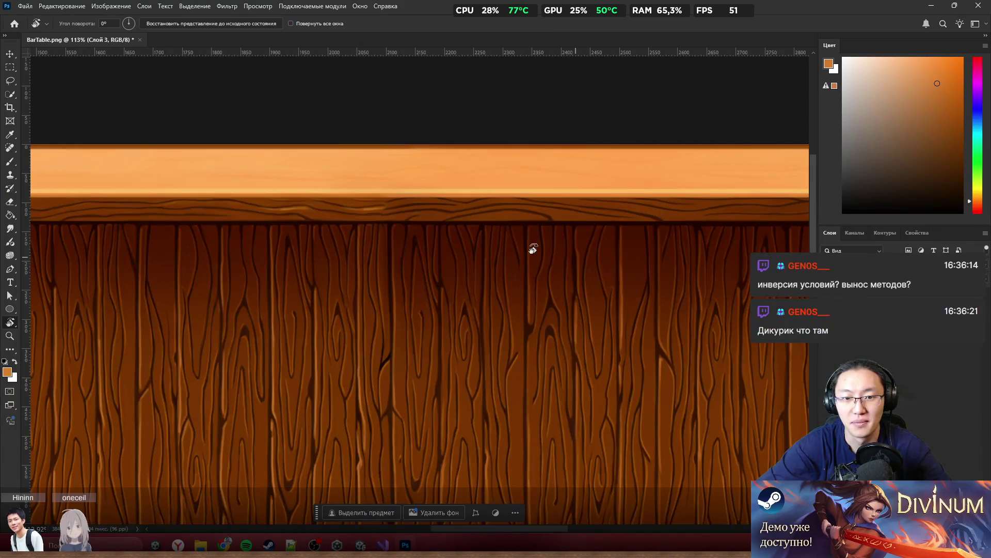
{"action": "scroll", "coordinate": [498, 232], "scroll_direction": "up", "scroll_amount": 1}
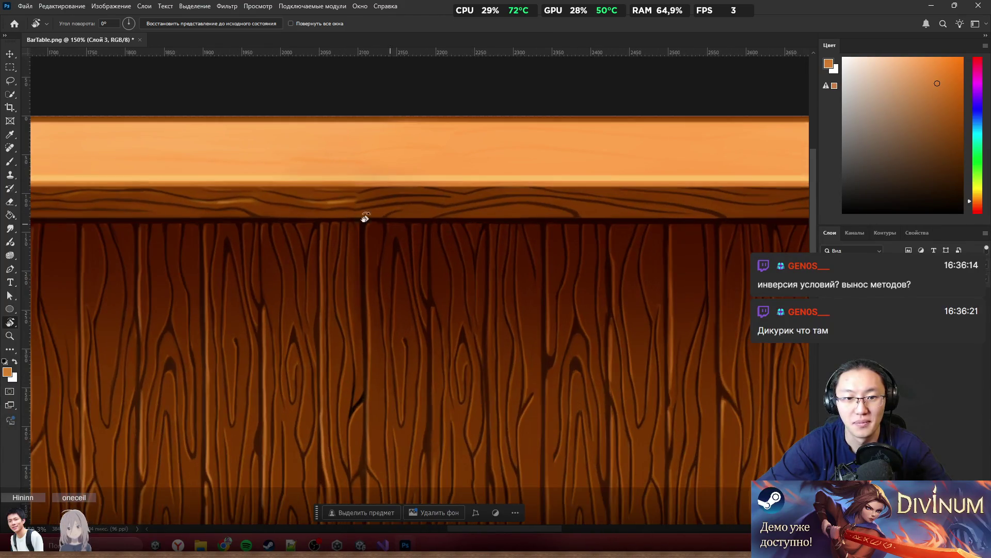
Step: Draw a rectangular marquee selection over the bar texture
{"action": "left_click", "coordinate": [8, 69]}
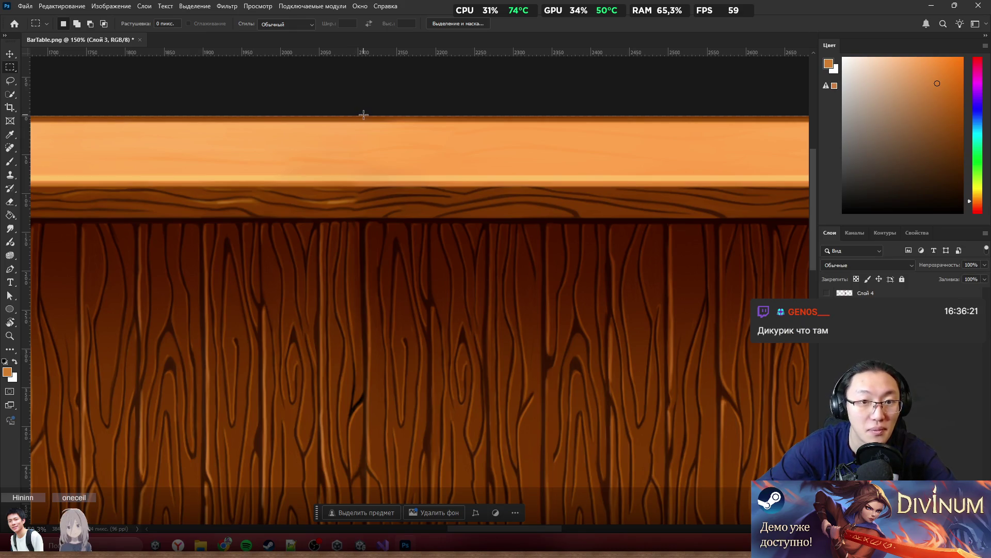
{"action": "mouse_move", "coordinate": [364, 114]}
{"action": "left_mouse_down"}
{"action": "mouse_move", "coordinate": [594, 409]}
{"action": "mouse_move", "coordinate": [826, 535]}
{"action": "left_mouse_up"}
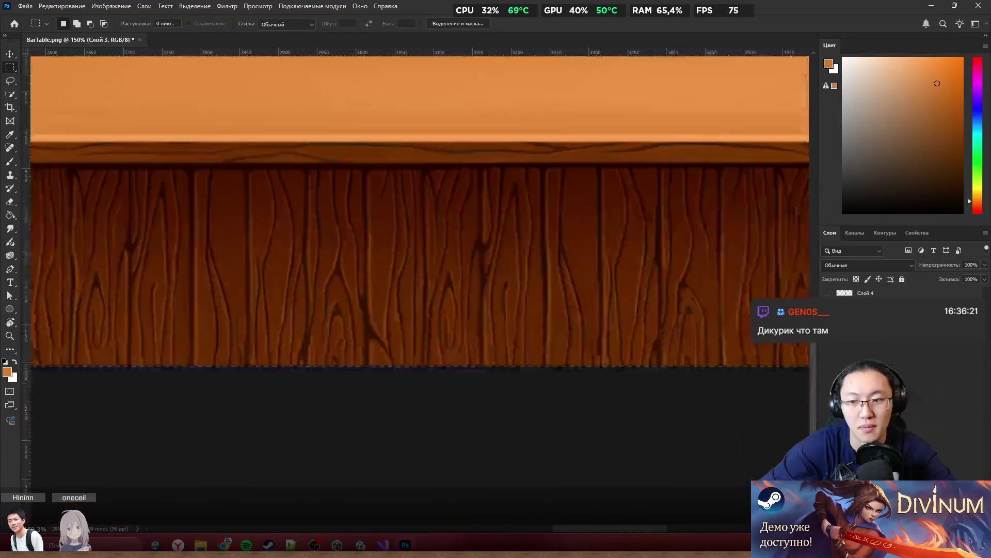
{"action": "scroll", "coordinate": [425, 292], "scroll_direction": "down", "scroll_amount": 5}
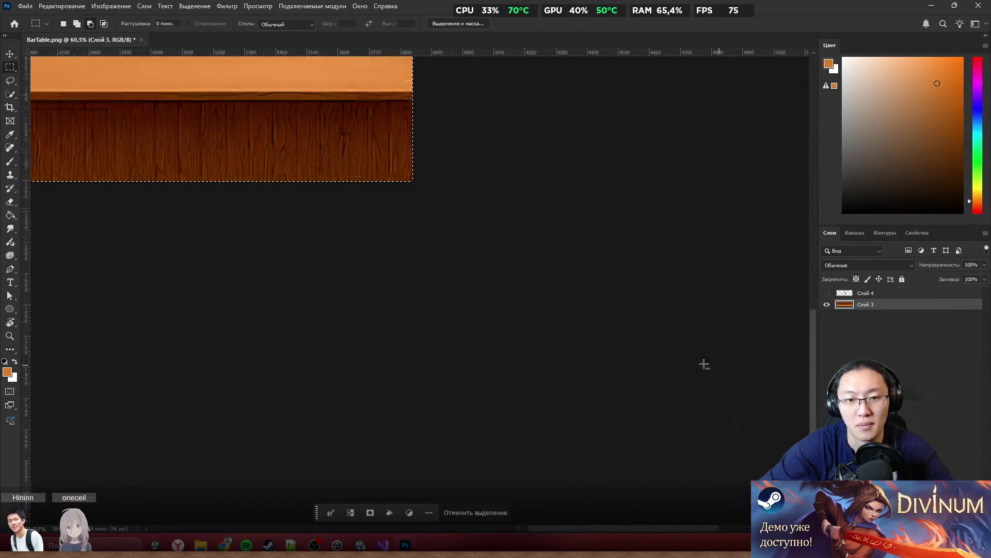
{"action": "scroll", "coordinate": [456, 239], "scroll_direction": "down", "scroll_amount": 1}
{"action": "scroll", "coordinate": [283, 171], "scroll_direction": "up", "scroll_amount": 6}
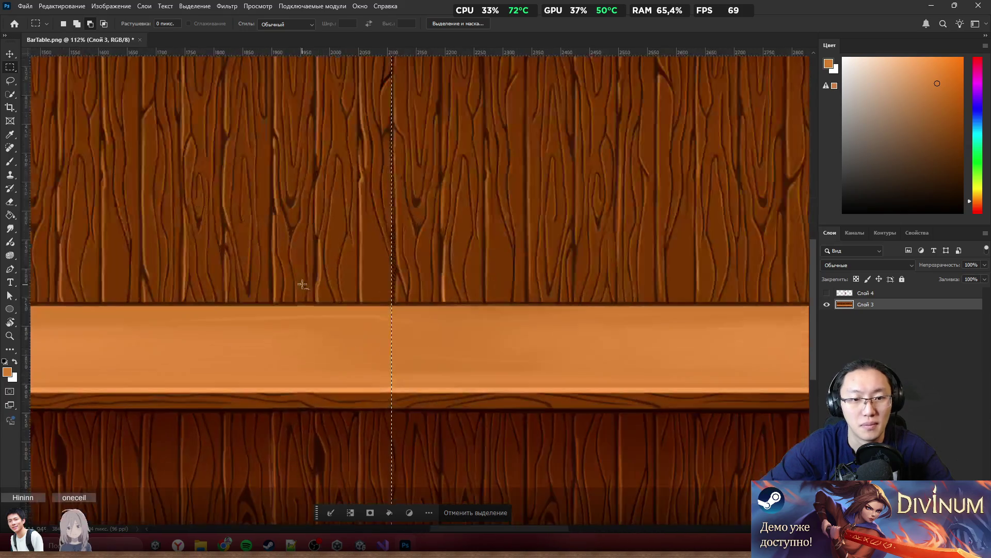
{"action": "scroll", "coordinate": [407, 279], "scroll_direction": "up", "scroll_amount": 6}
Step: Align the selection edge with the texture seam, nudging 2 px left, then move it about 88 px right
{"action": "left_click_drag", "start_coordinate": [448, 276], "coordinate": [454, 273]}
{"action": "scroll", "coordinate": [453, 273], "scroll_direction": "down", "scroll_amount": 10}
{"action": "scroll", "coordinate": [468, 213], "scroll_direction": "up", "scroll_amount": 5}
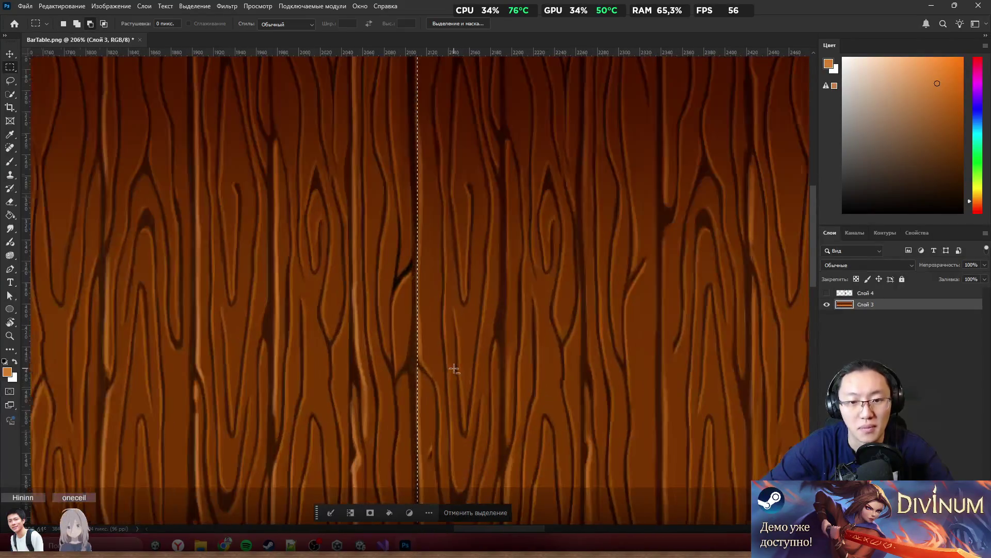
{"action": "mouse_move", "coordinate": [454, 317]}
{"action": "left_mouse_down"}
{"action": "mouse_move", "coordinate": [479, 314]}
{"action": "mouse_move", "coordinate": [451, 311]}
{"action": "left_mouse_up"}
{"action": "scroll", "coordinate": [453, 309], "scroll_direction": "up", "scroll_amount": 3}
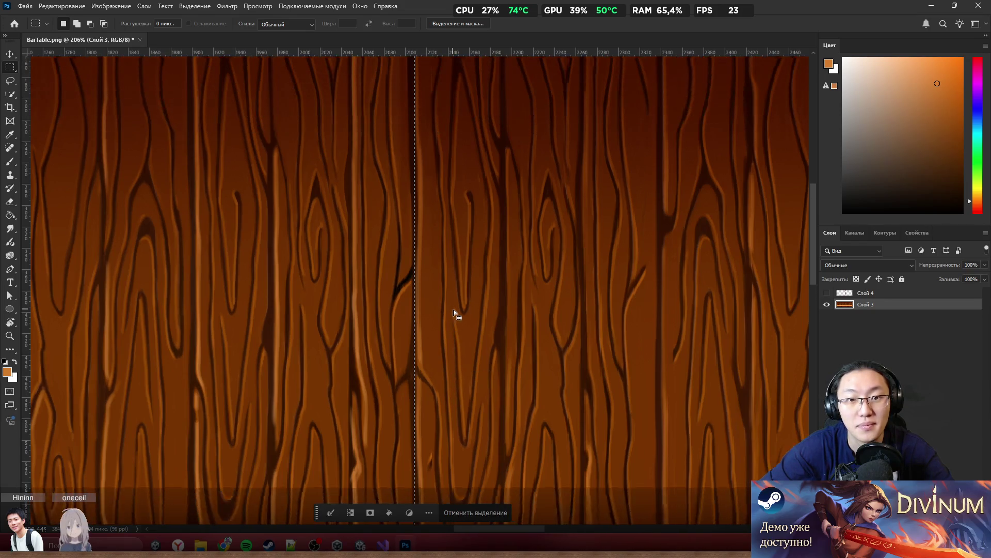
{"action": "scroll", "coordinate": [454, 311], "scroll_direction": "down", "scroll_amount": 5}
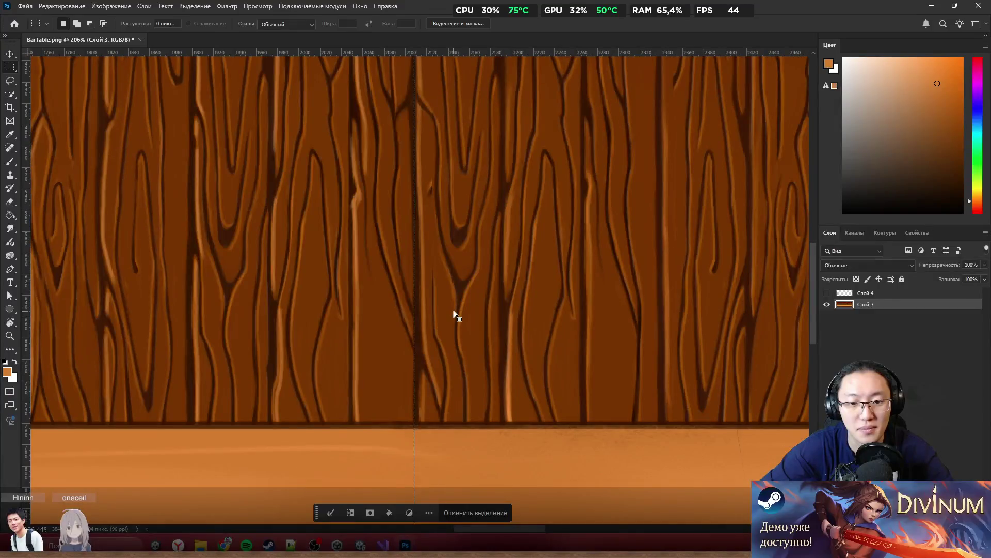
{"action": "scroll", "coordinate": [454, 311], "scroll_direction": "down", "scroll_amount": 5}
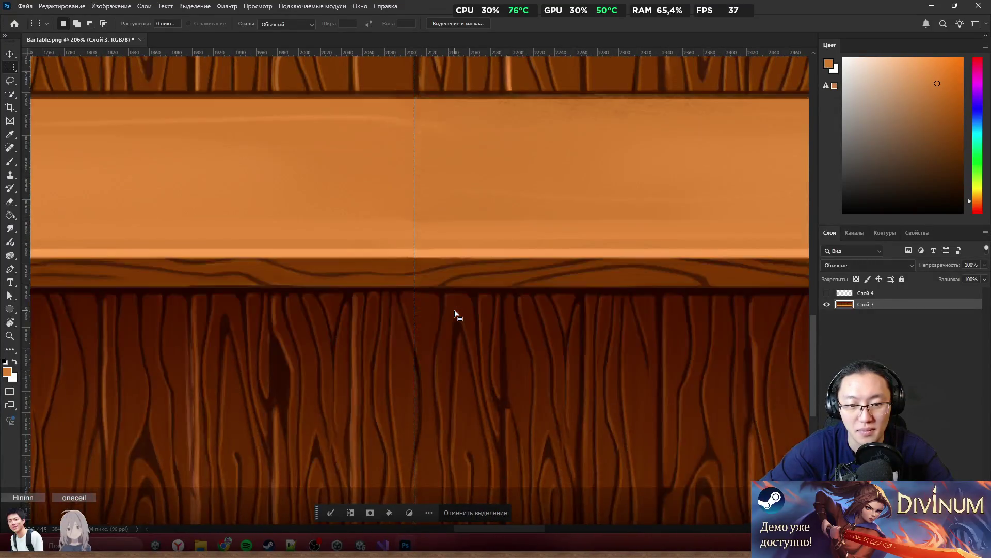
{"action": "scroll", "coordinate": [455, 311], "scroll_direction": "down", "scroll_amount": 3}
{"action": "left_click_drag", "start_coordinate": [472, 305], "coordinate": [523, 312]}
Step: Inspect the wood-grain seam up close, then drag a thin selection strip along the tabletop plank's upper edge
{"action": "scroll", "coordinate": [559, 230], "scroll_direction": "up", "scroll_amount": 5}
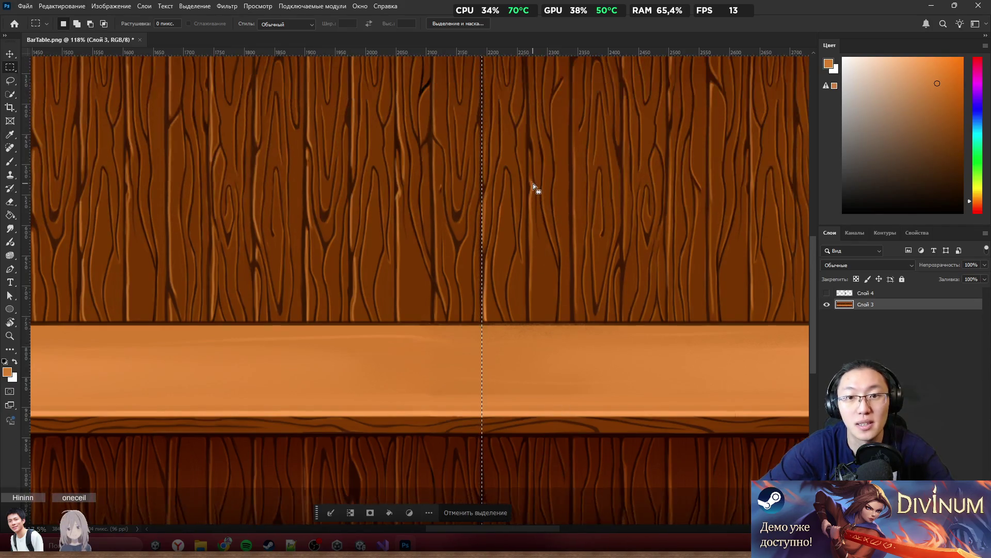
{"action": "scroll", "coordinate": [532, 182], "scroll_direction": "down", "scroll_amount": 5}
{"action": "scroll", "coordinate": [523, 188], "scroll_direction": "up", "scroll_amount": 5}
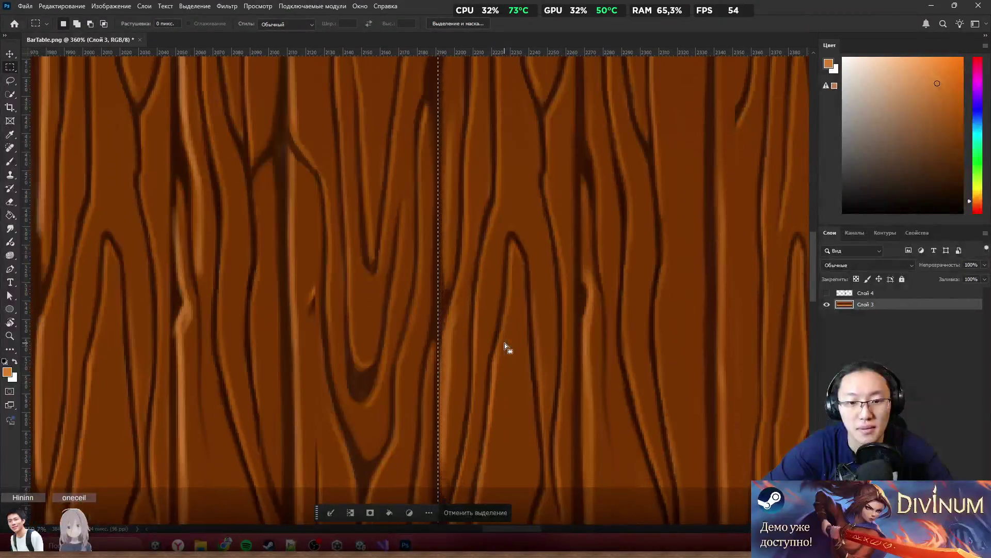
{"action": "scroll", "coordinate": [505, 343], "scroll_direction": "down", "scroll_amount": 5}
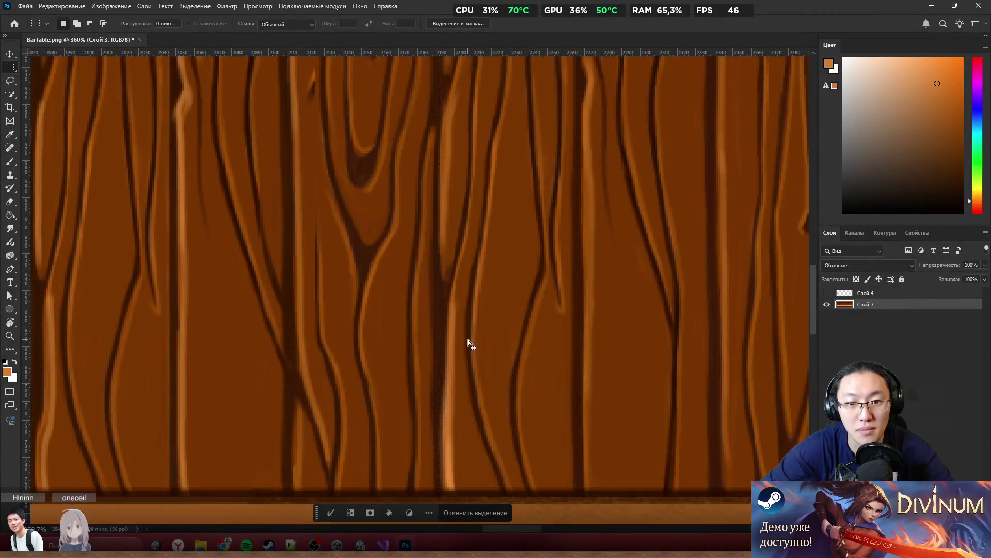
{"action": "scroll", "coordinate": [468, 339], "scroll_direction": "up", "scroll_amount": 3}
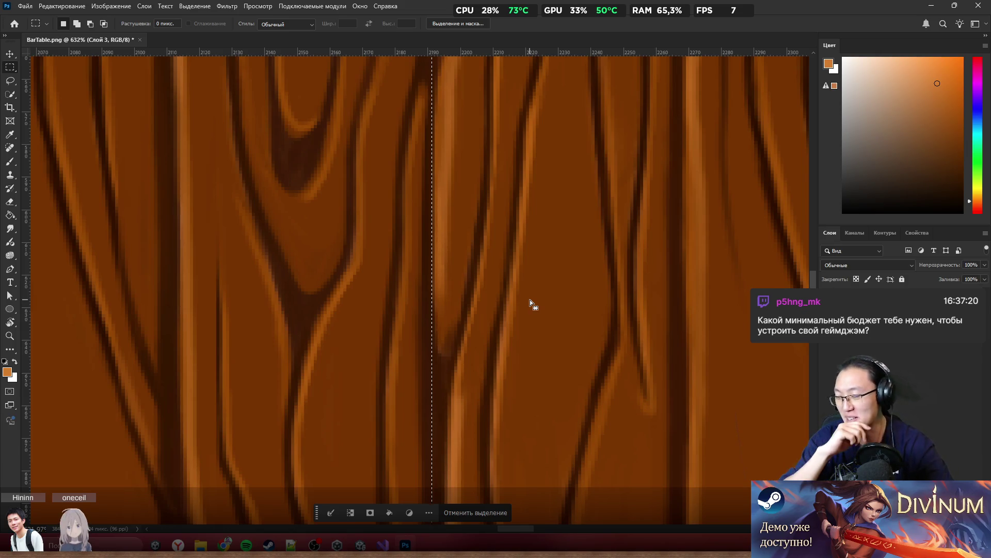
{"action": "scroll", "coordinate": [480, 211], "scroll_direction": "up", "scroll_amount": 3}
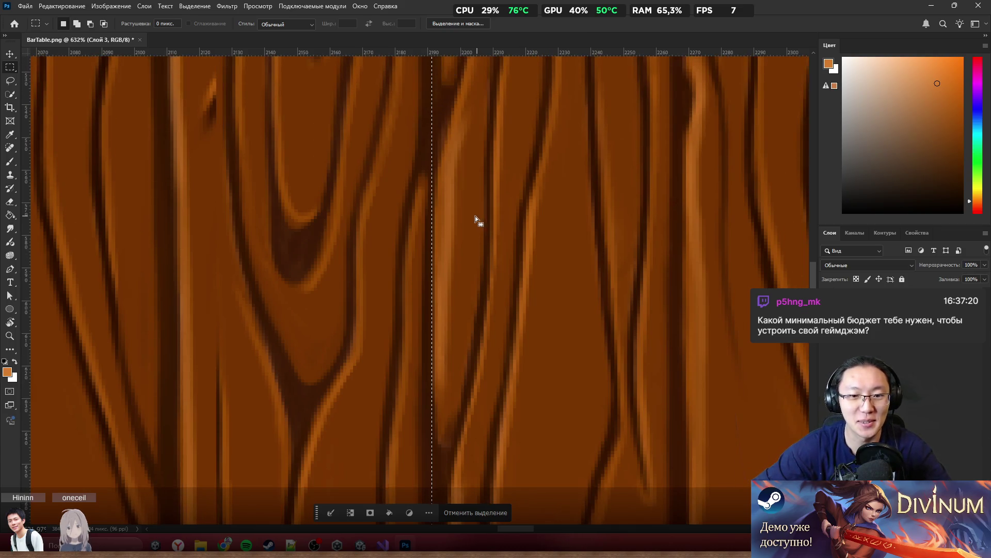
{"action": "scroll", "coordinate": [451, 234], "scroll_direction": "down", "scroll_amount": 3}
{"action": "scroll", "coordinate": [454, 238], "scroll_direction": "down", "scroll_amount": 2}
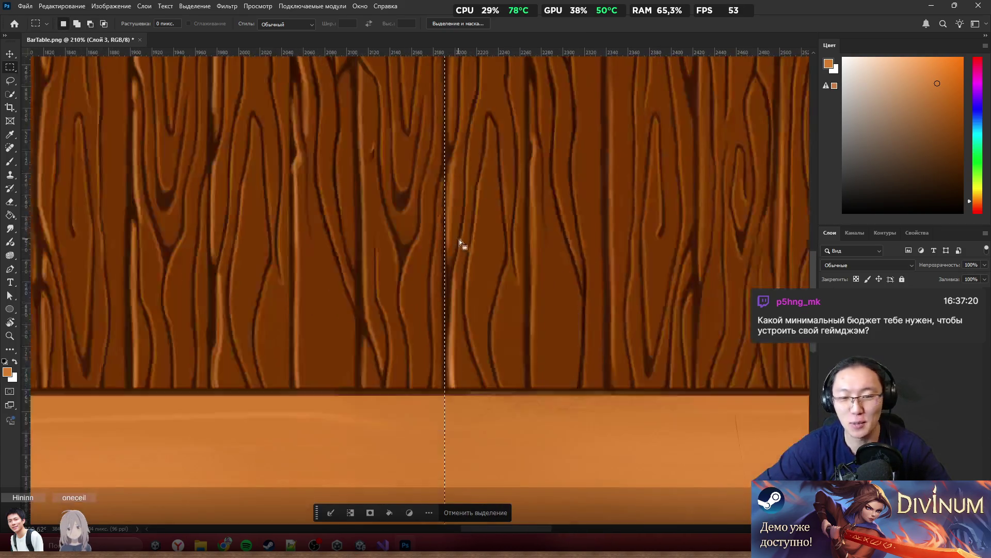
{"action": "scroll", "coordinate": [462, 248], "scroll_direction": "down", "scroll_amount": 10}
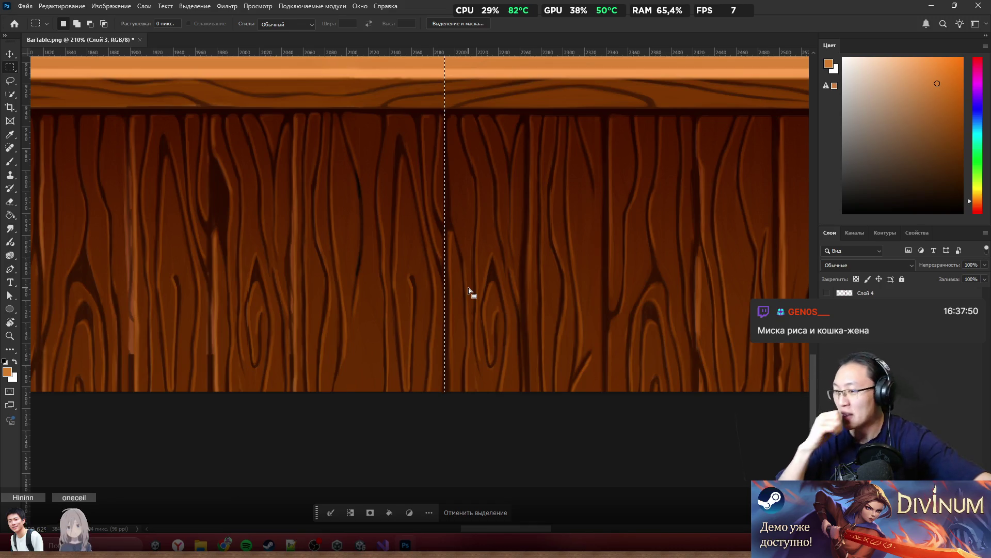
{"action": "scroll", "coordinate": [636, 104], "scroll_direction": "up", "scroll_amount": 5}
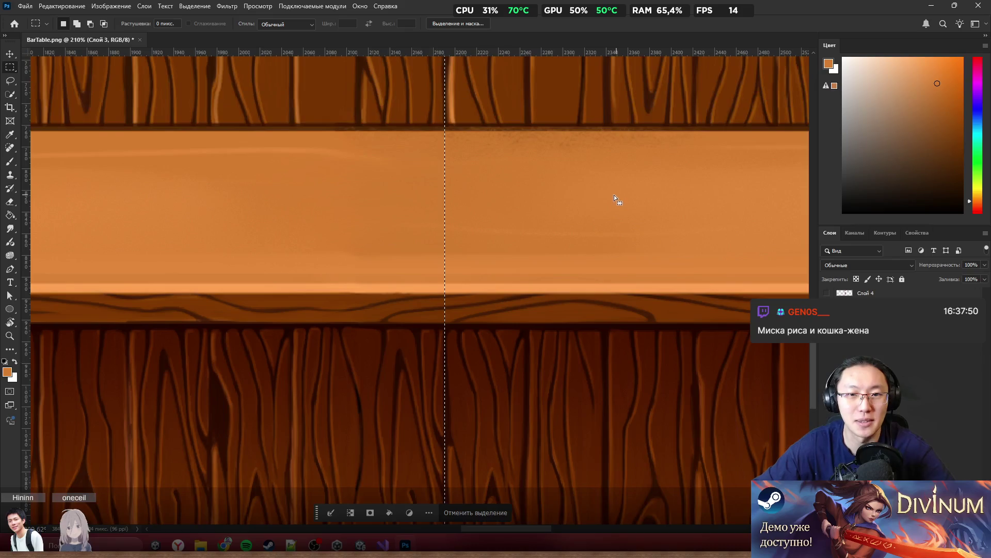
{"action": "scroll", "coordinate": [615, 194], "scroll_direction": "up", "scroll_amount": 7}
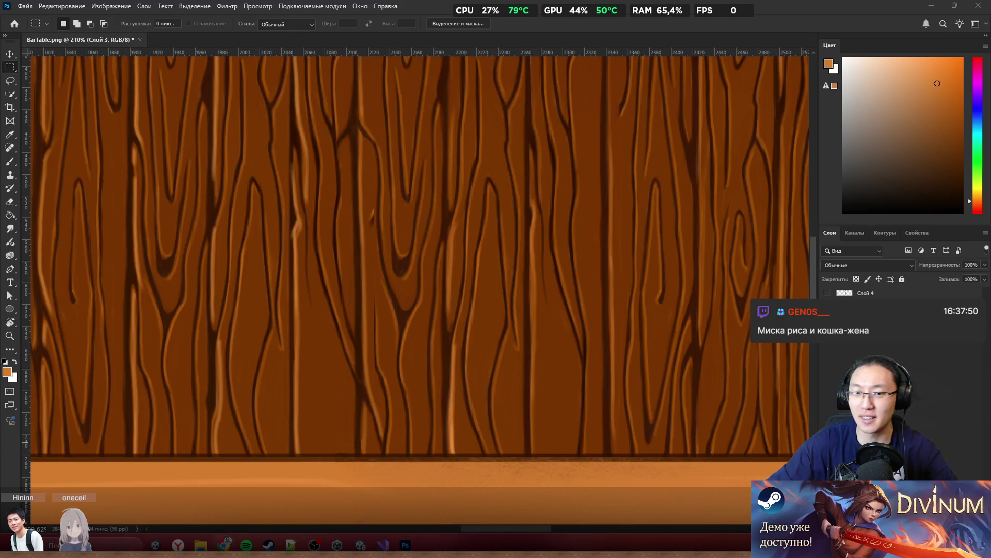
{"action": "scroll", "coordinate": [602, 229], "scroll_direction": "down", "scroll_amount": 5}
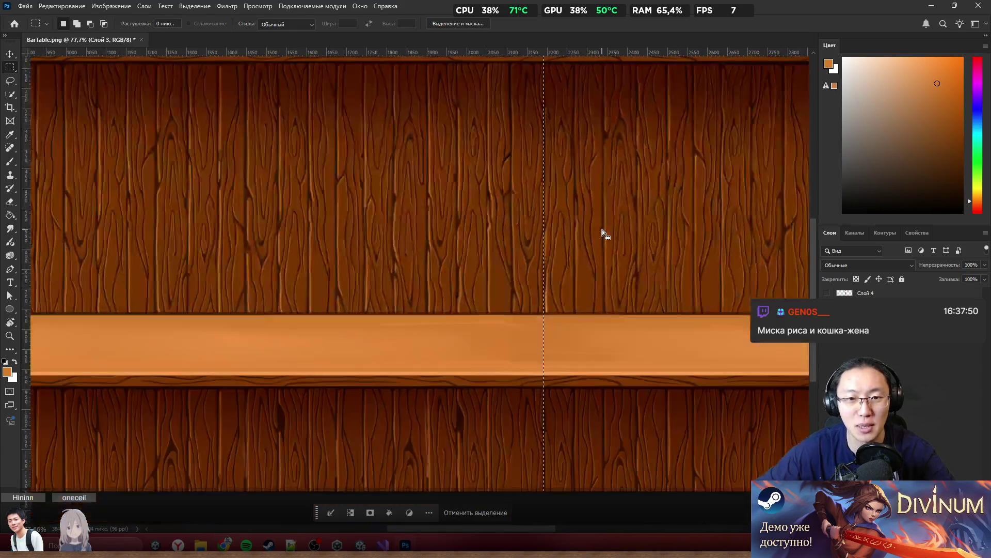
{"action": "scroll", "coordinate": [602, 229], "scroll_direction": "down", "scroll_amount": 2}
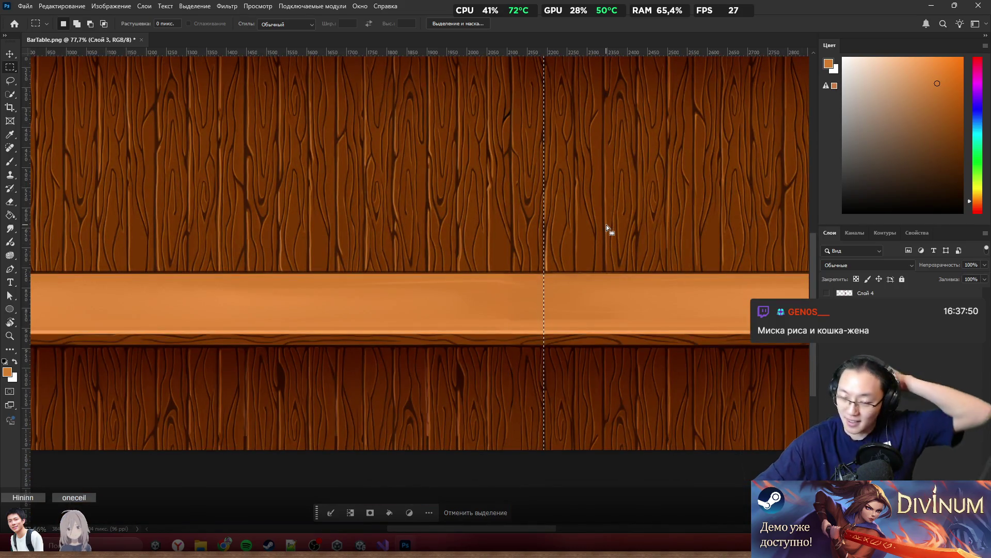
{"action": "scroll", "coordinate": [652, 186], "scroll_direction": "up", "scroll_amount": 3}
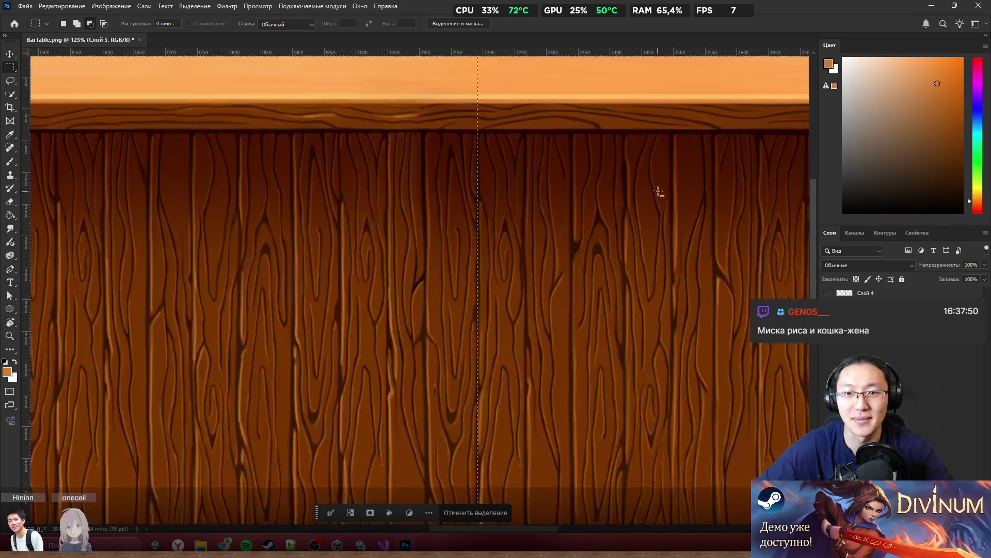
{"action": "scroll", "coordinate": [558, 131], "scroll_direction": "up", "scroll_amount": 2}
{"action": "scroll", "coordinate": [560, 166], "scroll_direction": "up", "scroll_amount": 3}
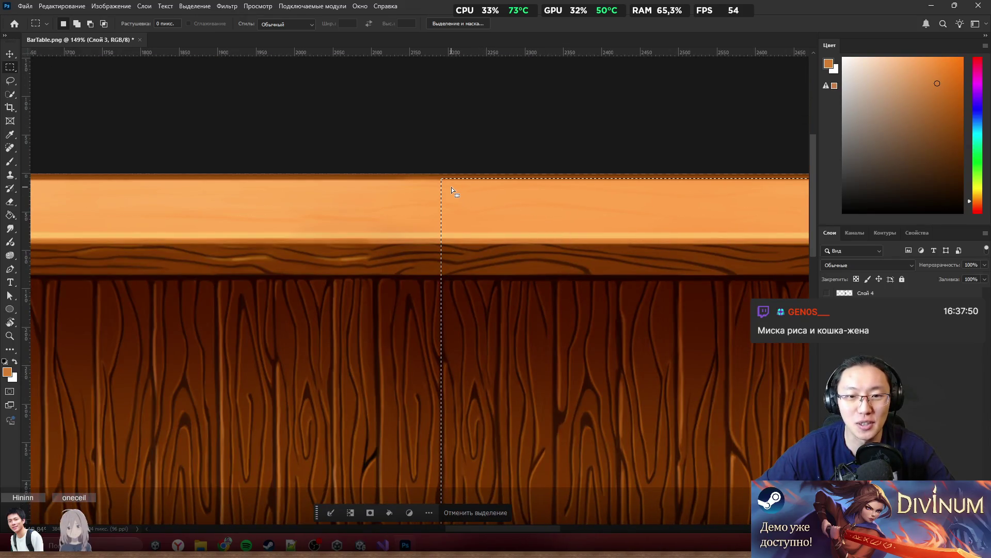
{"action": "scroll", "coordinate": [452, 188], "scroll_direction": "up", "scroll_amount": 5}
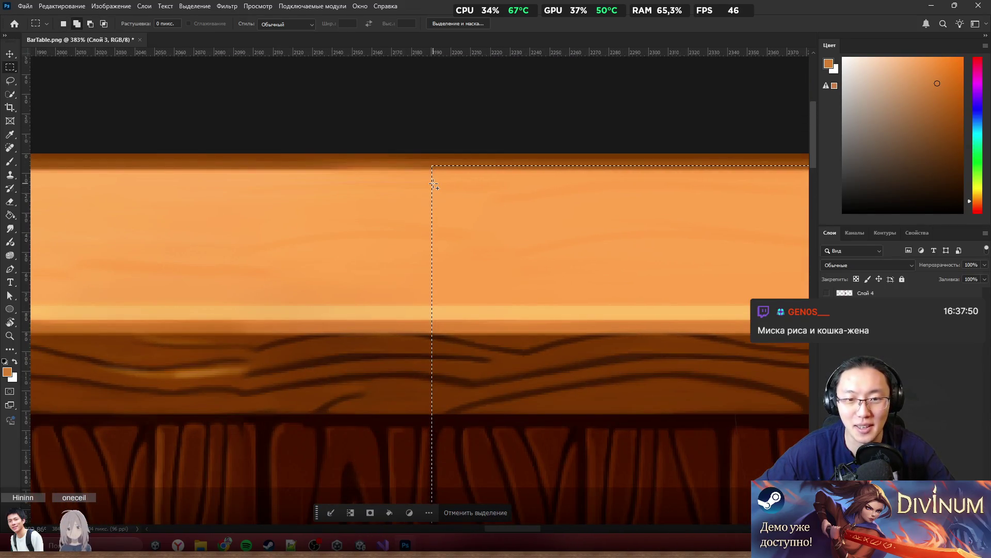
{"action": "mouse_move", "coordinate": [434, 178]}
{"action": "left_mouse_down"}
{"action": "mouse_move", "coordinate": [817, 195]}
{"action": "mouse_move", "coordinate": [737, 293]}
{"action": "left_mouse_up"}
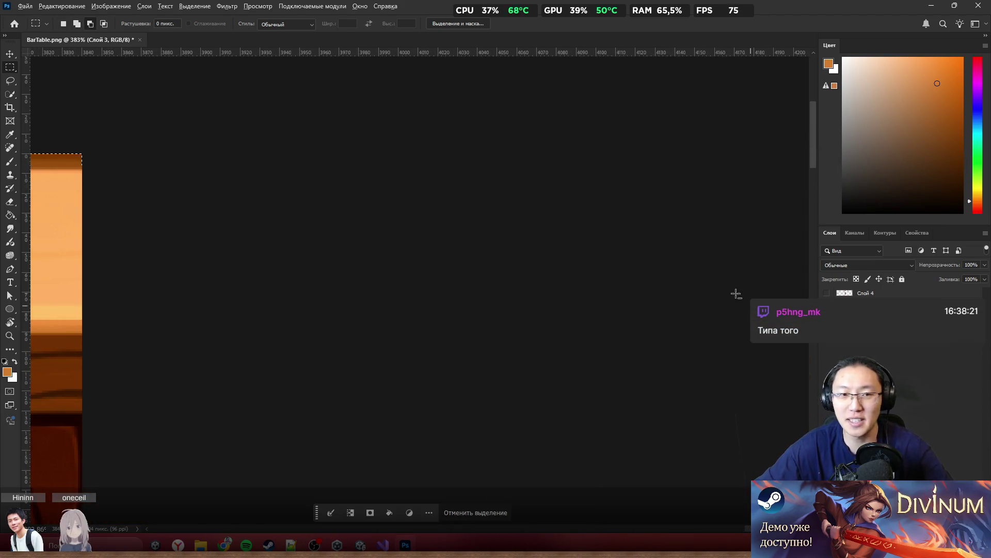
{"action": "scroll", "coordinate": [620, 281], "scroll_direction": "down", "scroll_amount": 7}
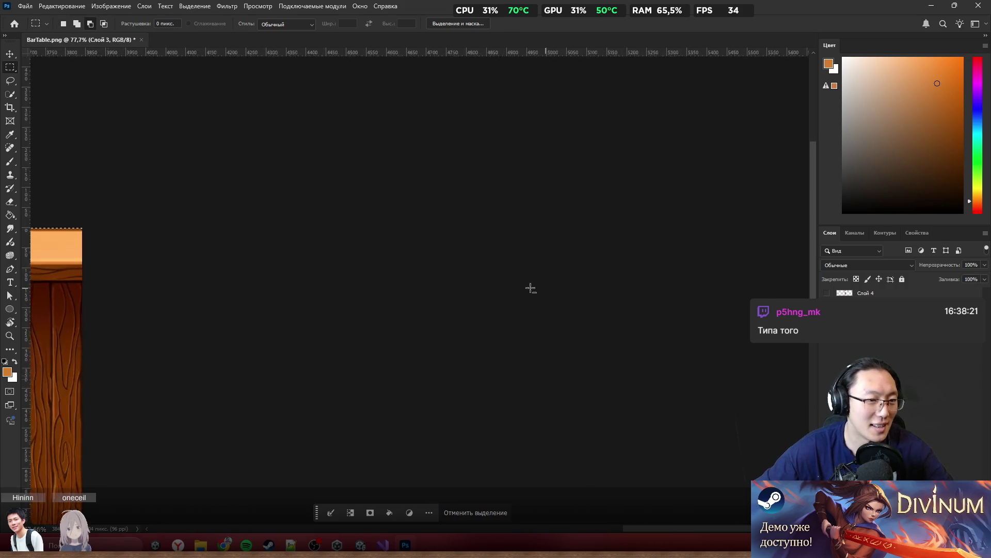
{"action": "scroll", "coordinate": [531, 289], "scroll_direction": "down", "scroll_amount": 5}
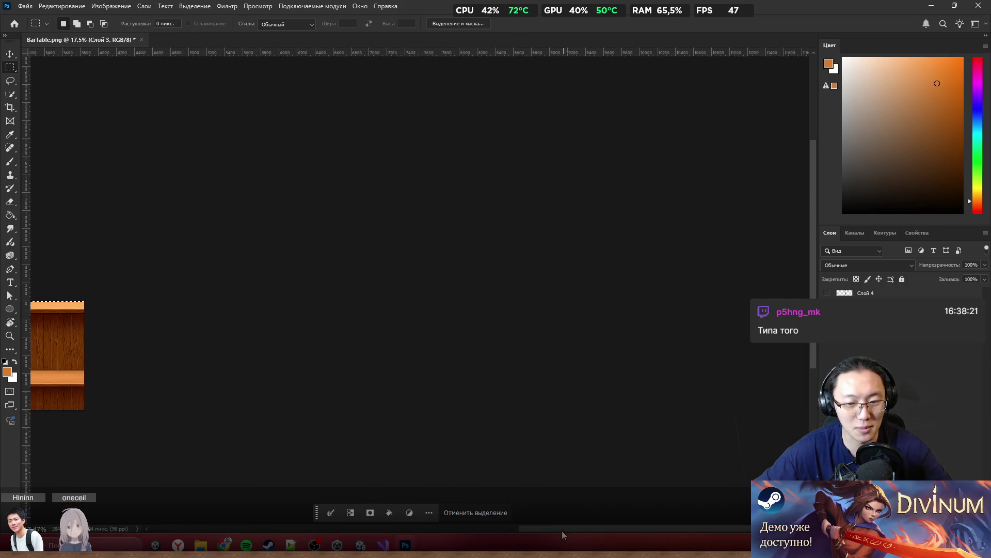
{"action": "scroll", "coordinate": [388, 529], "scroll_direction": "up", "scroll_amount": 5}
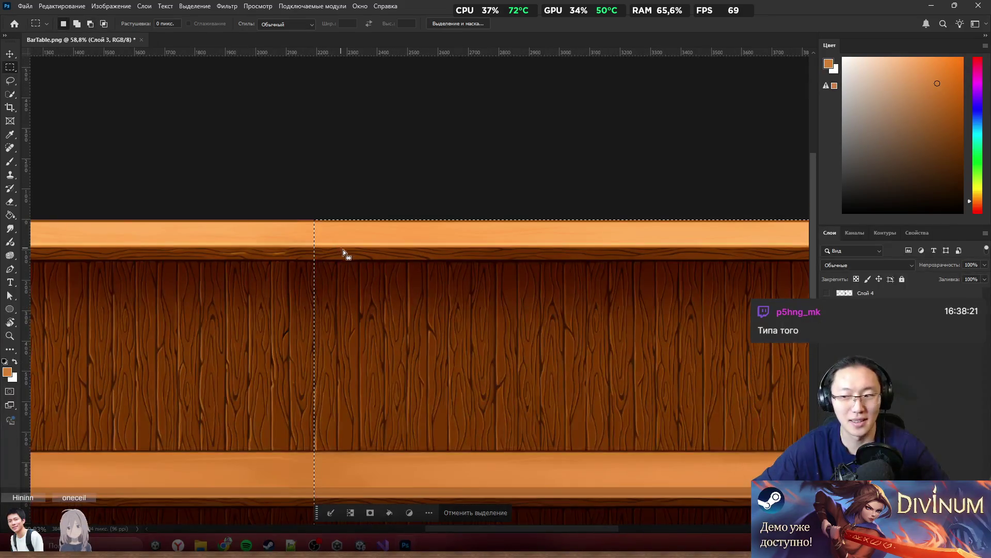
{"action": "scroll", "coordinate": [493, 231], "scroll_direction": "up", "scroll_amount": 7}
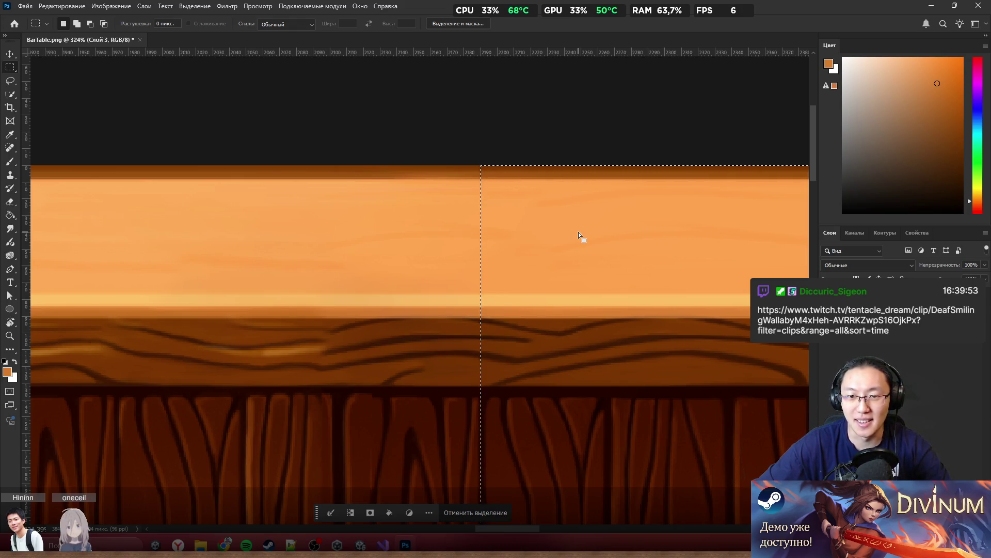
{"action": "scroll", "coordinate": [536, 200], "scroll_direction": "down", "scroll_amount": 4}
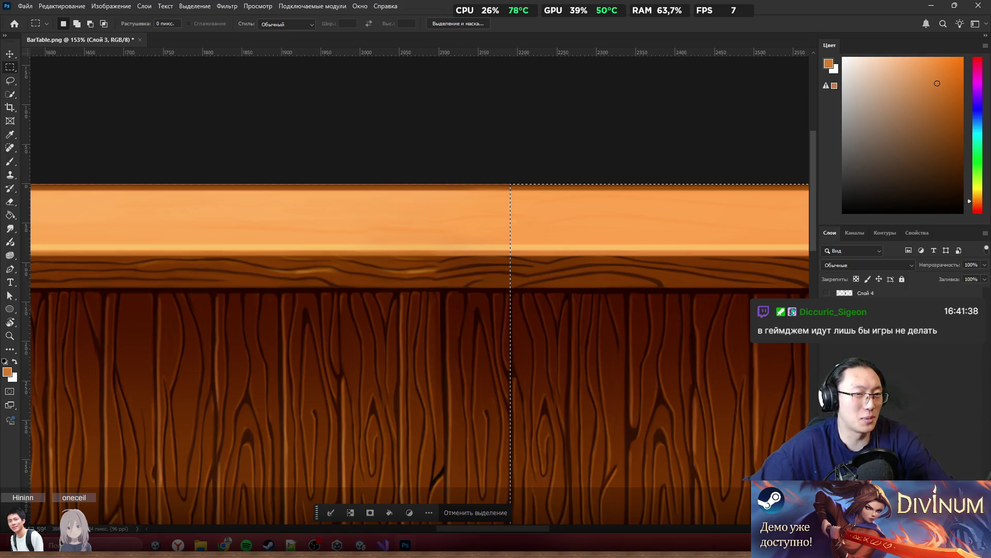
Step: Search 'calculator' from the Start menu and launch the Calculator app
{"action": "key", "text": "super"}
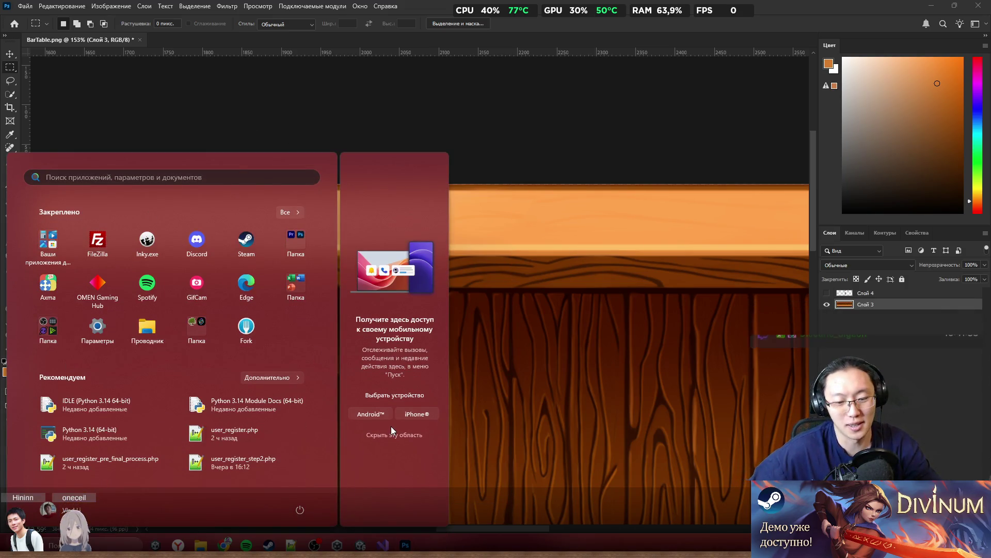
{"action": "type", "text": "calculator"}
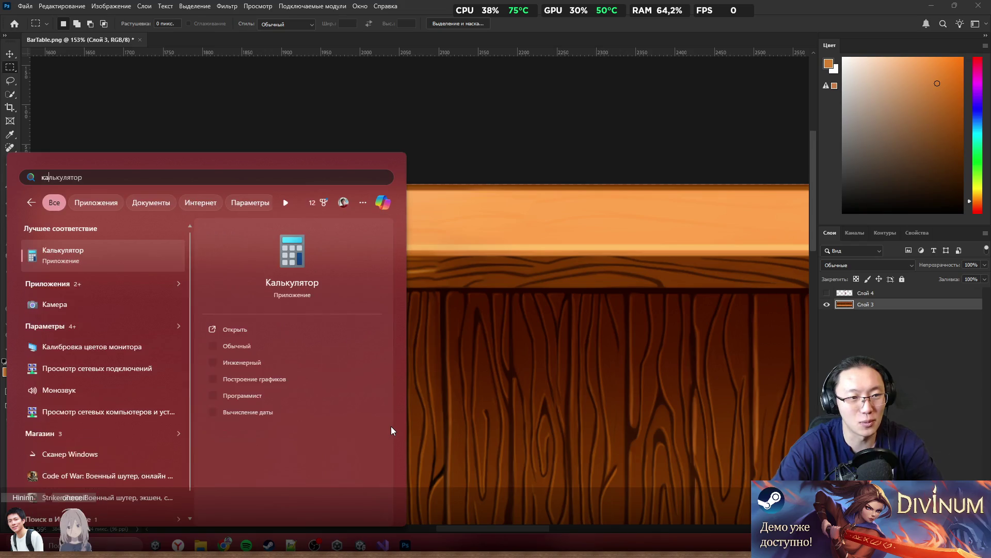
{"action": "key", "text": "Return"}
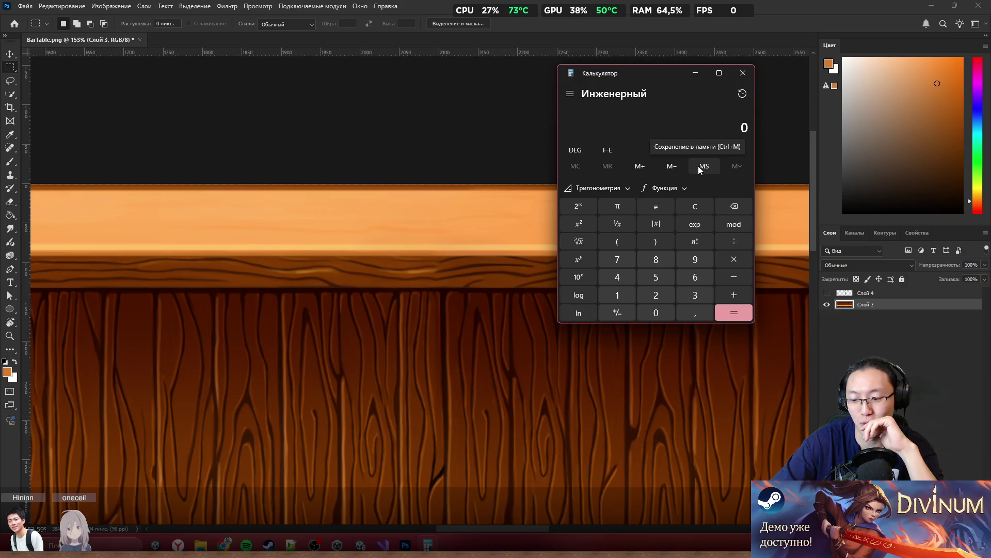
Step: Sum 500 + 350 + 200 in Calculator to get 1050, then continue with +
{"action": "type", "text": "500"}
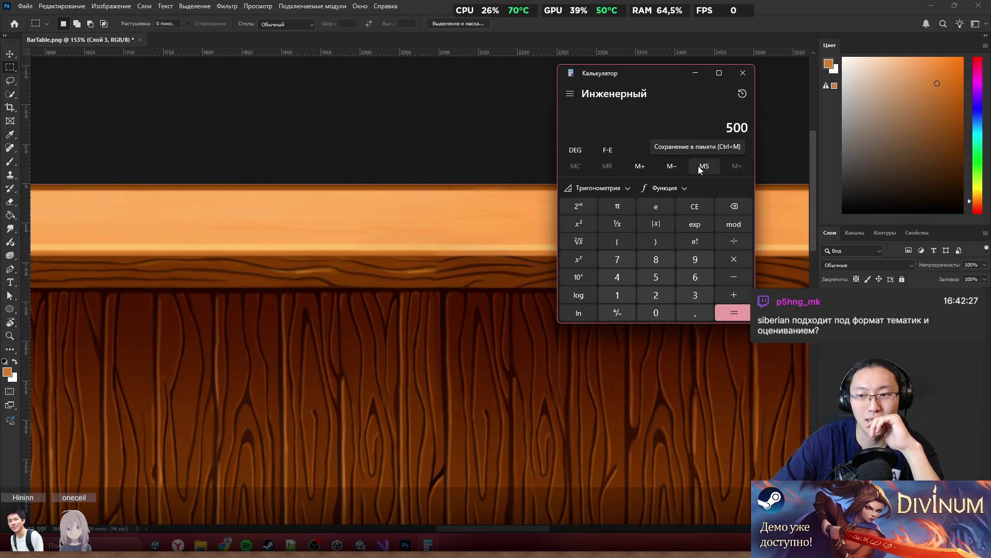
{"action": "type", "text": "+350"}
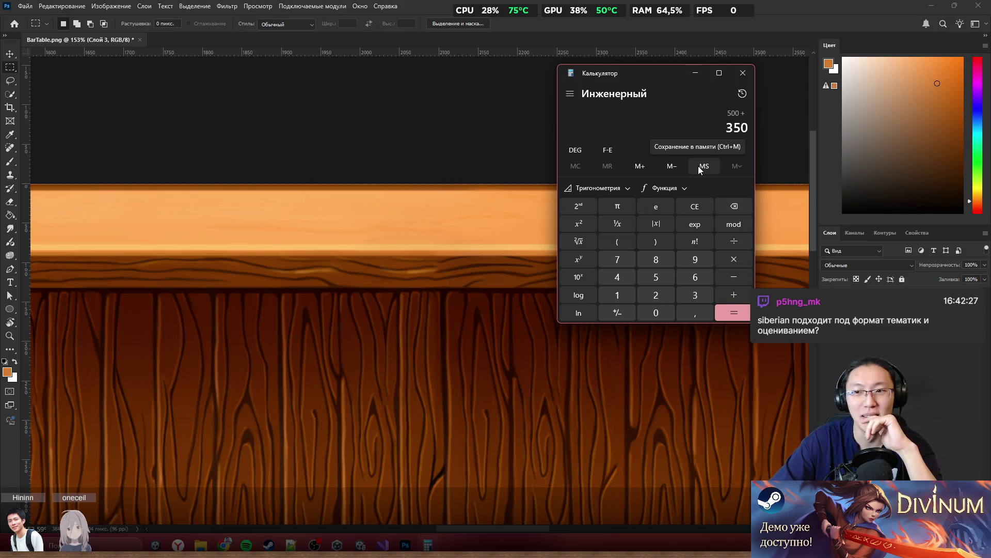
{"action": "key", "text": "plus"}
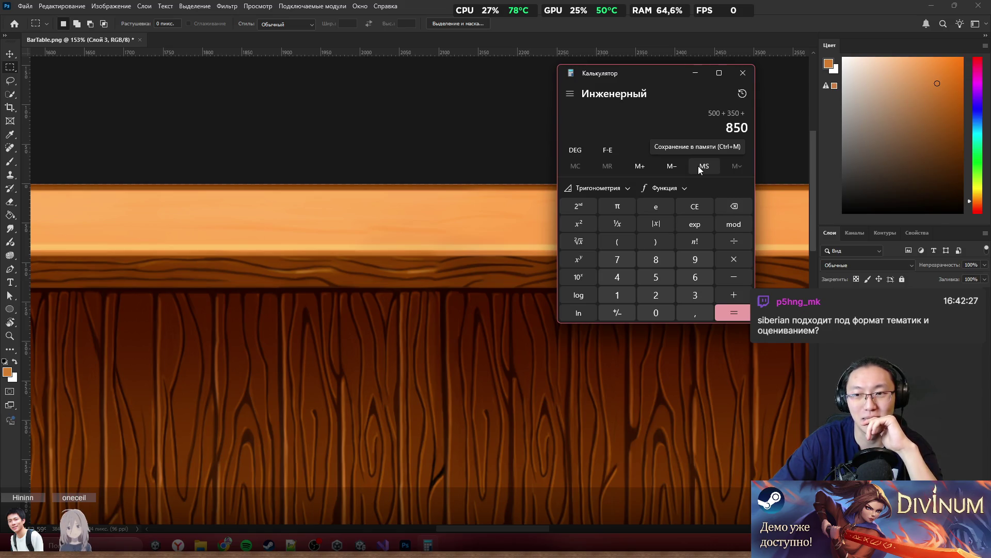
{"action": "type", "text": "200"}
{"action": "key", "text": "Return"}
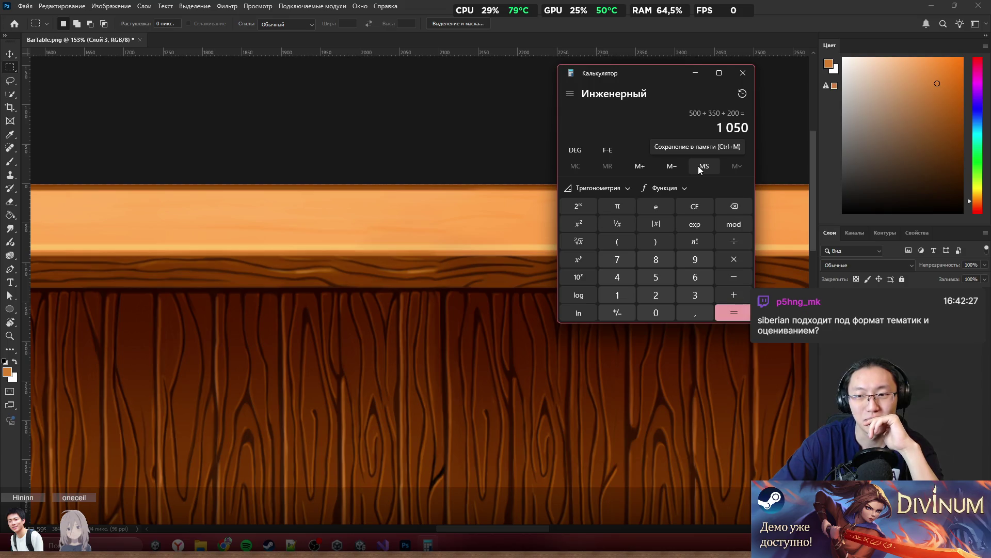
{"action": "key", "text": "plus"}
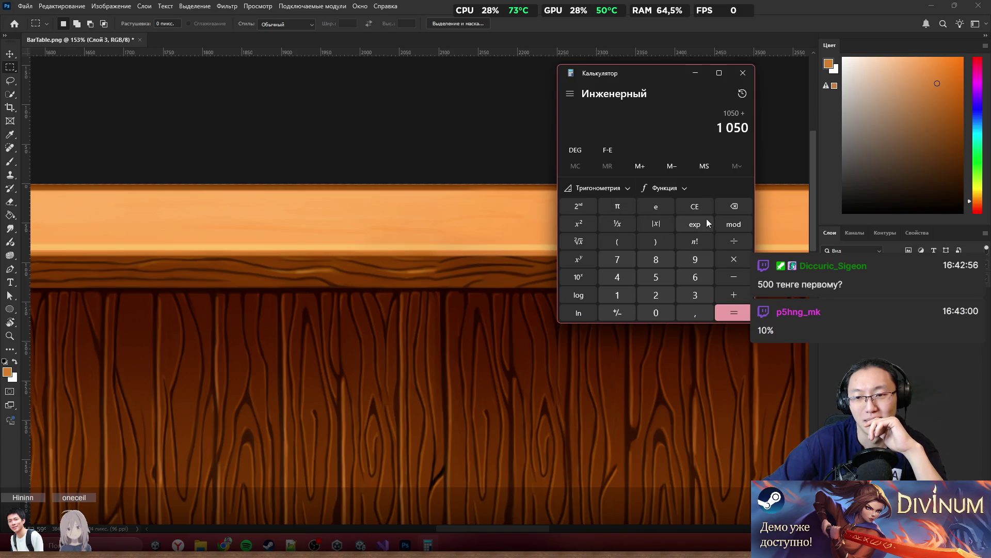
Step: Multiply 1050 by 1.2 in Calculator to get 1260
{"action": "left_click", "coordinate": [734, 259]}
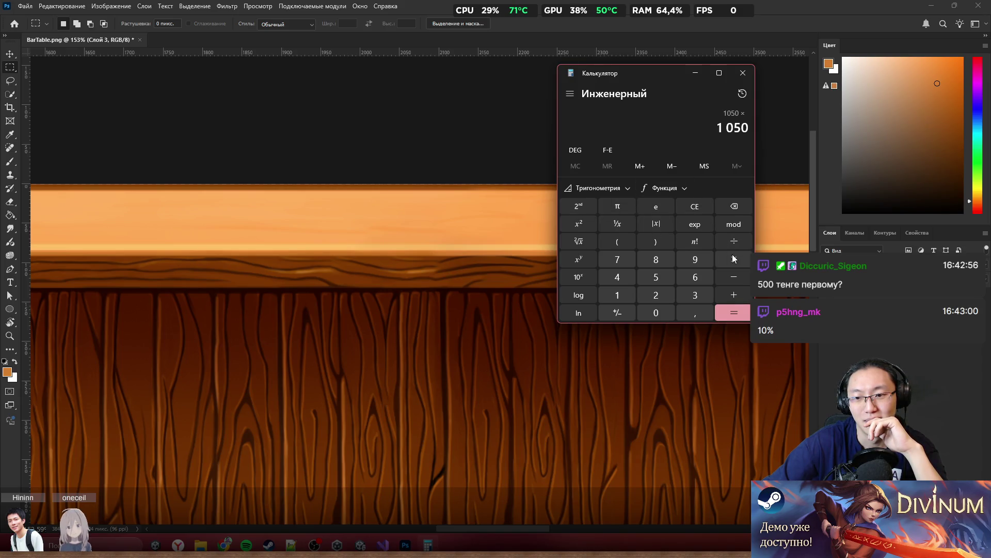
{"action": "left_click", "coordinate": [626, 297]}
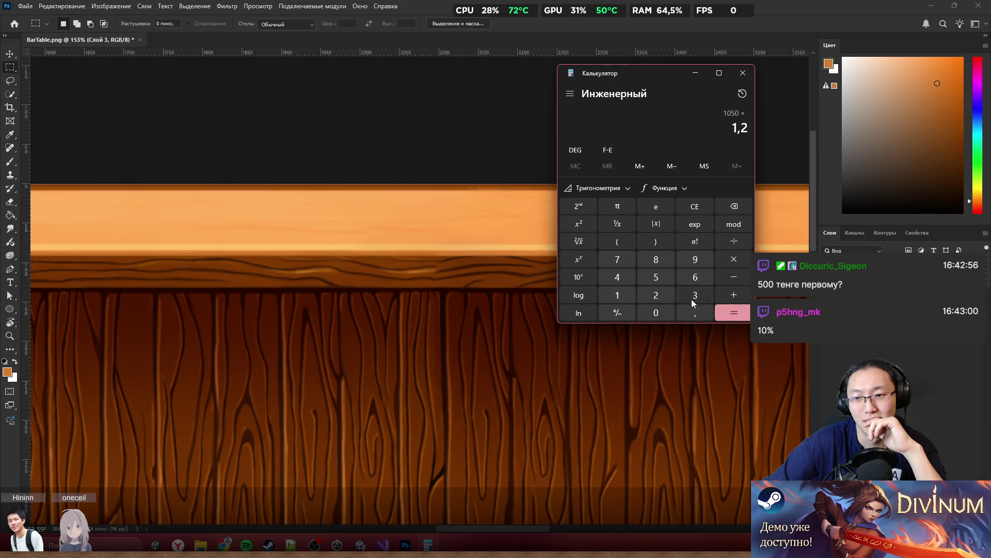
{"action": "left_click", "coordinate": [734, 313]}
Step: Move the Calculator window left so it no longer covers the wood texture
{"action": "left_click_drag", "start_coordinate": [654, 70], "coordinate": [608, 75]}
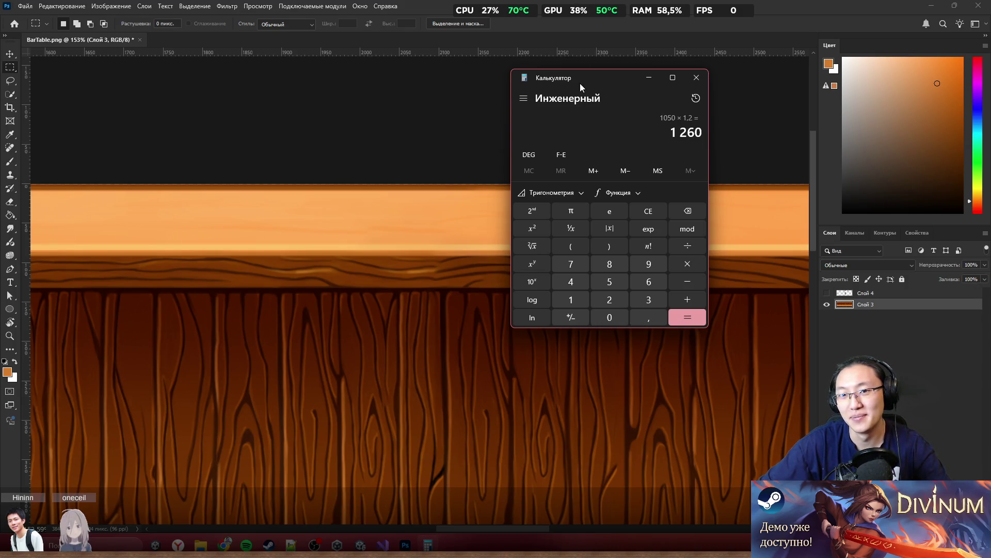
{"action": "mouse_move", "coordinate": [580, 83]}
{"action": "left_mouse_down"}
{"action": "mouse_move", "coordinate": [551, 90]}
{"action": "mouse_move", "coordinate": [538, 112]}
{"action": "left_mouse_up"}
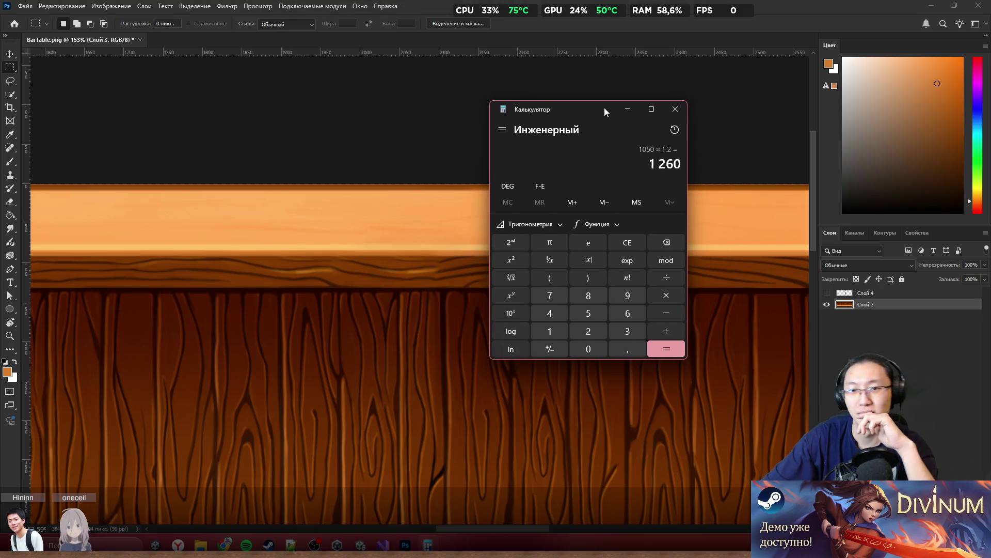
{"action": "mouse_move", "coordinate": [600, 113]}
{"action": "left_mouse_down"}
{"action": "mouse_move", "coordinate": [729, 68]}
{"action": "mouse_move", "coordinate": [686, 72]}
{"action": "mouse_move", "coordinate": [714, 61]}
{"action": "mouse_move", "coordinate": [724, 73]}
{"action": "mouse_move", "coordinate": [306, 283]}
{"action": "mouse_move", "coordinate": [257, 228]}
{"action": "left_mouse_up"}
Step: Return to the BarTable.png document in Photoshop, keeping the 1260 result visible beside it
{"action": "scroll", "coordinate": [506, 187], "scroll_direction": "down", "scroll_amount": 2}
{"action": "scroll", "coordinate": [540, 159], "scroll_direction": "down", "scroll_amount": 1}
{"action": "scroll", "coordinate": [541, 157], "scroll_direction": "down", "scroll_amount": 5}
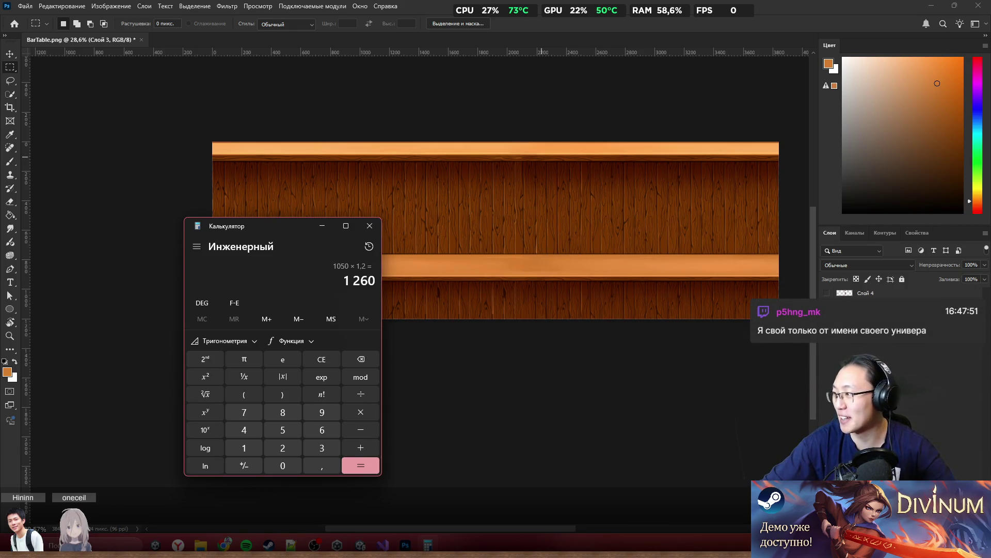
{"action": "key", "text": "alt+Tab"}
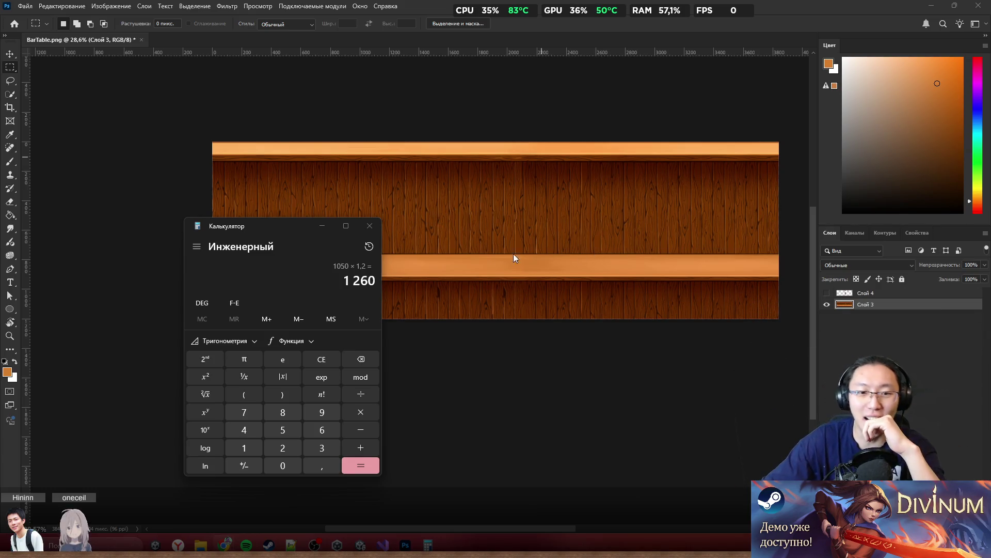
Step: Close the Calculator after checking the 1260 result
{"action": "left_click", "coordinate": [292, 238]}
{"action": "left_click_drag", "start_coordinate": [306, 230], "coordinate": [409, 190]}
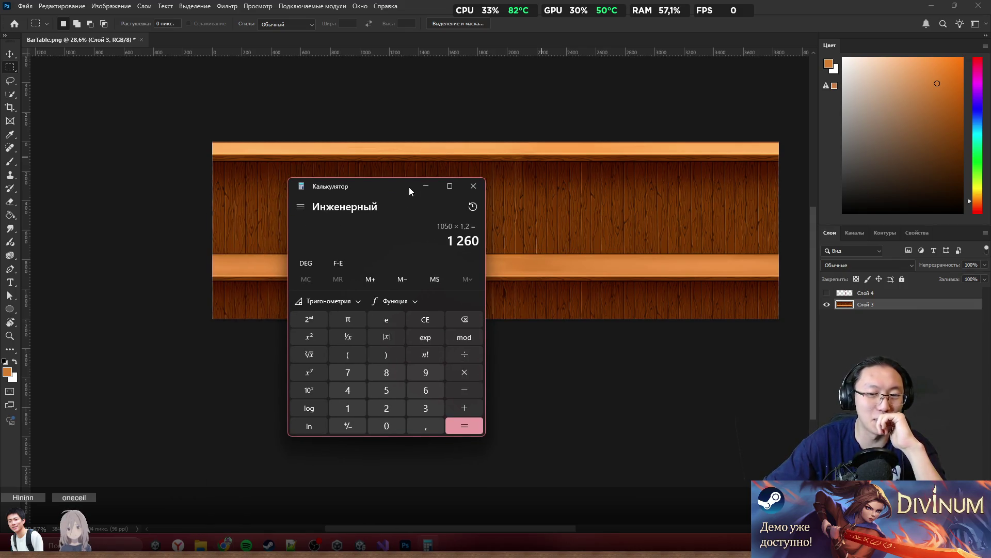
{"action": "double_click", "coordinate": [473, 239]}
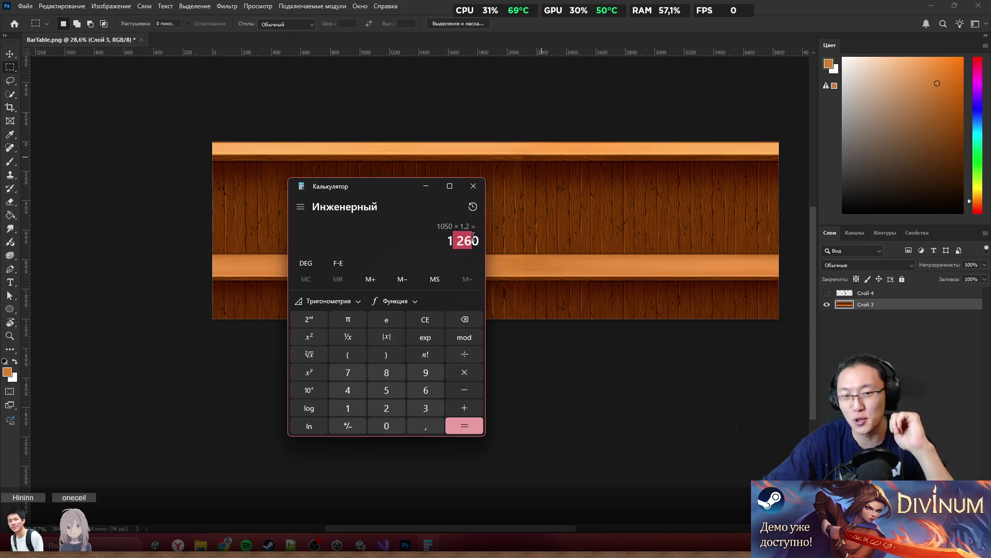
{"action": "left_click", "coordinate": [473, 186]}
Step: Select the texture's right-hand section, zoom to inspect the vertical seam, and open its context menu
{"action": "scroll", "coordinate": [495, 273], "scroll_direction": "right", "scroll_amount": 2}
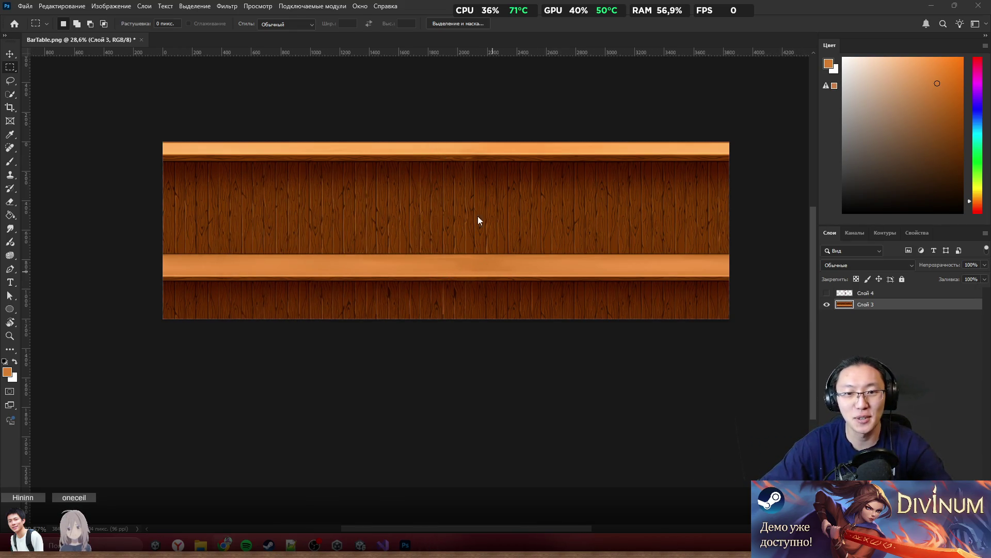
{"action": "scroll", "coordinate": [478, 209], "scroll_direction": "up", "scroll_amount": 1}
{"action": "scroll", "coordinate": [466, 220], "scroll_direction": "up", "scroll_amount": 1}
{"action": "left_click", "coordinate": [844, 303], "text": "ctrl"}
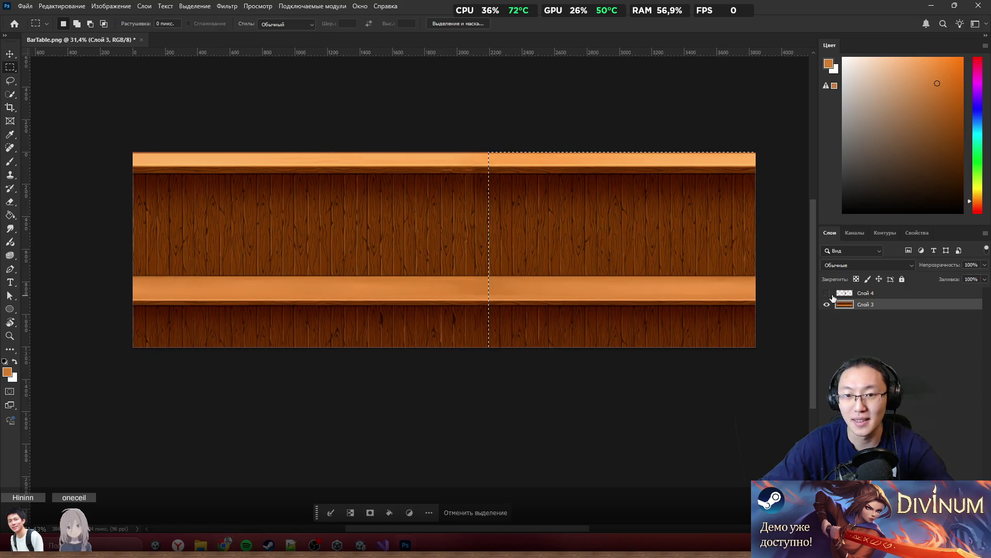
{"action": "scroll", "coordinate": [620, 230], "scroll_direction": "up", "scroll_amount": 5}
{"action": "scroll", "coordinate": [318, 199], "scroll_direction": "up", "scroll_amount": 6}
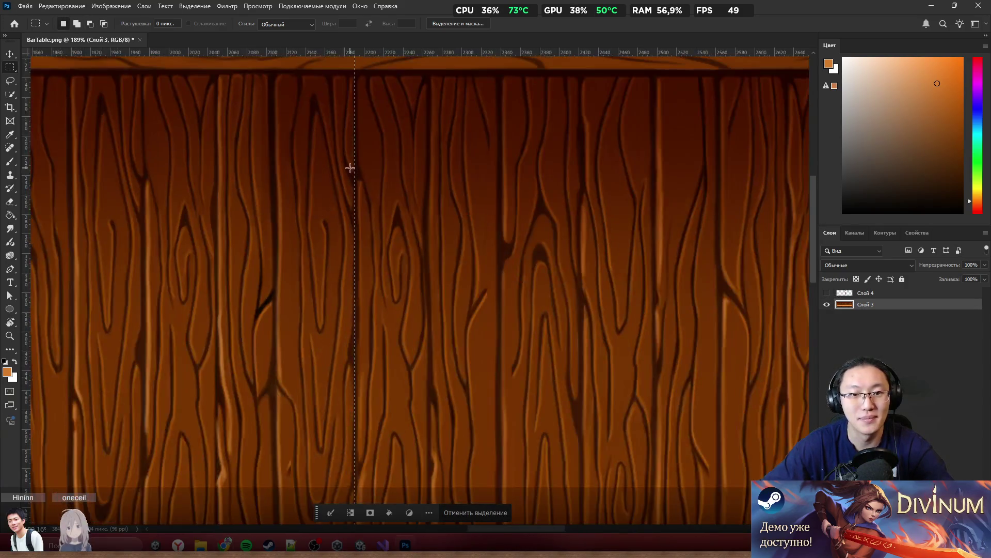
{"action": "scroll", "coordinate": [362, 229], "scroll_direction": "down", "scroll_amount": 2}
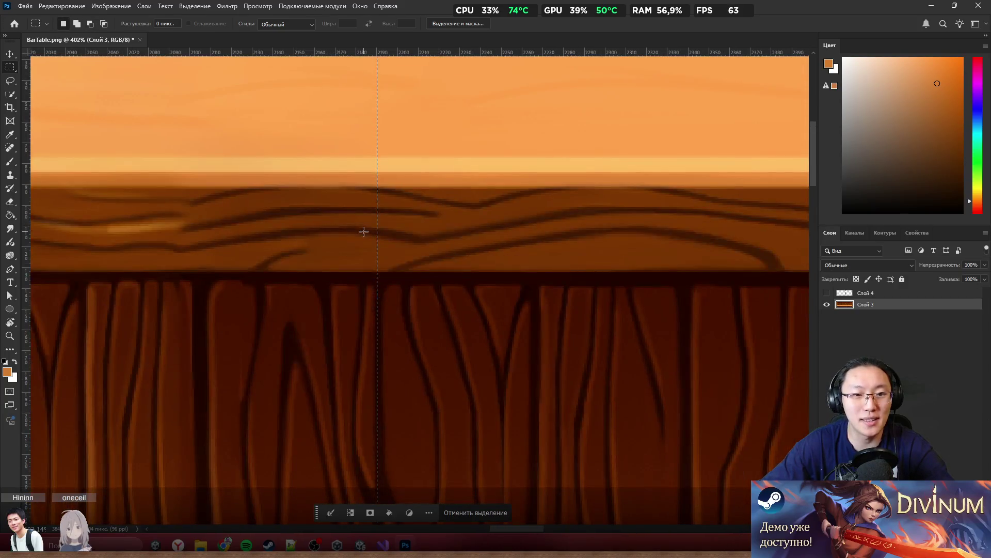
{"action": "scroll", "coordinate": [374, 266], "scroll_direction": "down", "scroll_amount": 4}
{"action": "scroll", "coordinate": [375, 266], "scroll_direction": "down", "scroll_amount": 6}
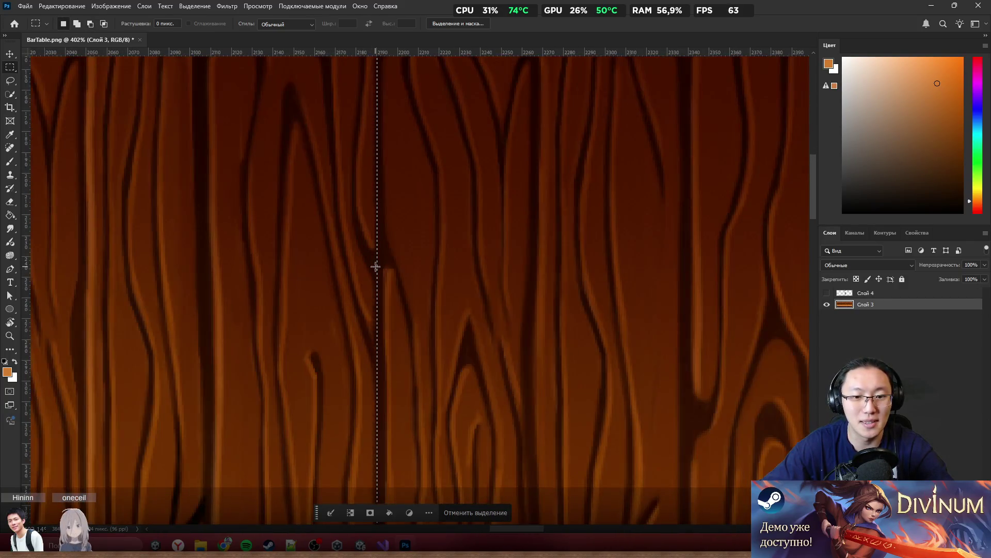
{"action": "scroll", "coordinate": [386, 277], "scroll_direction": "down", "scroll_amount": 8}
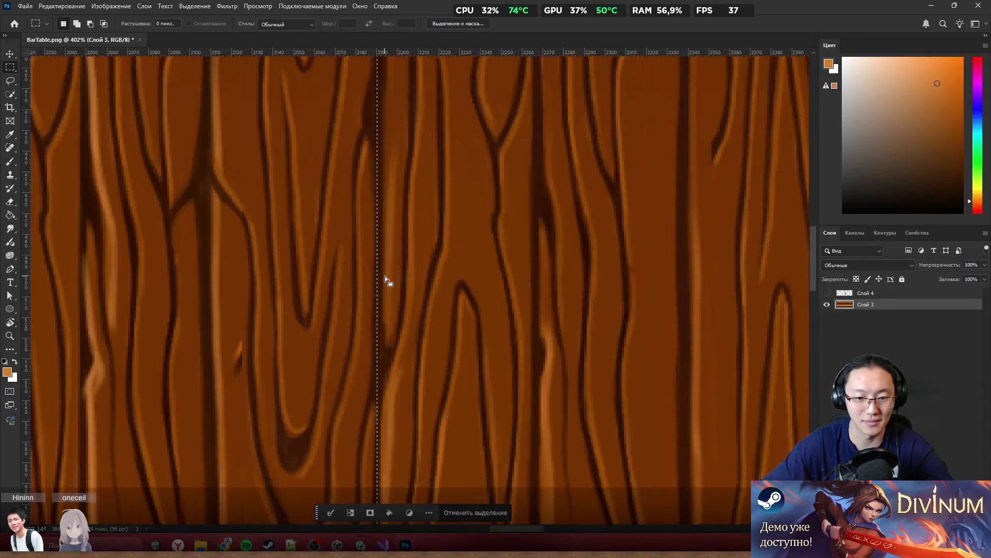
{"action": "scroll", "coordinate": [390, 290], "scroll_direction": "down", "scroll_amount": 9}
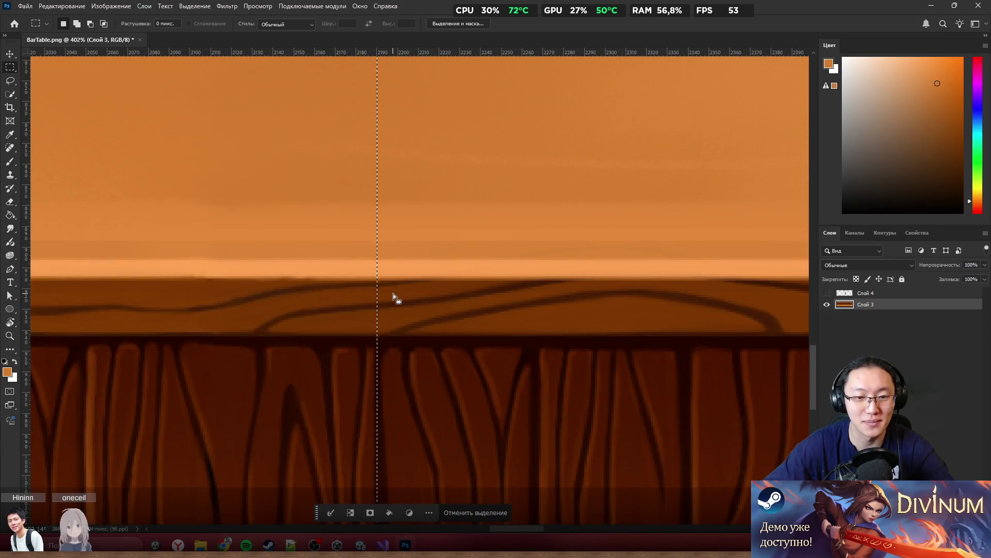
{"action": "scroll", "coordinate": [392, 294], "scroll_direction": "down", "scroll_amount": 8}
{"action": "scroll", "coordinate": [397, 291], "scroll_direction": "down", "scroll_amount": 10}
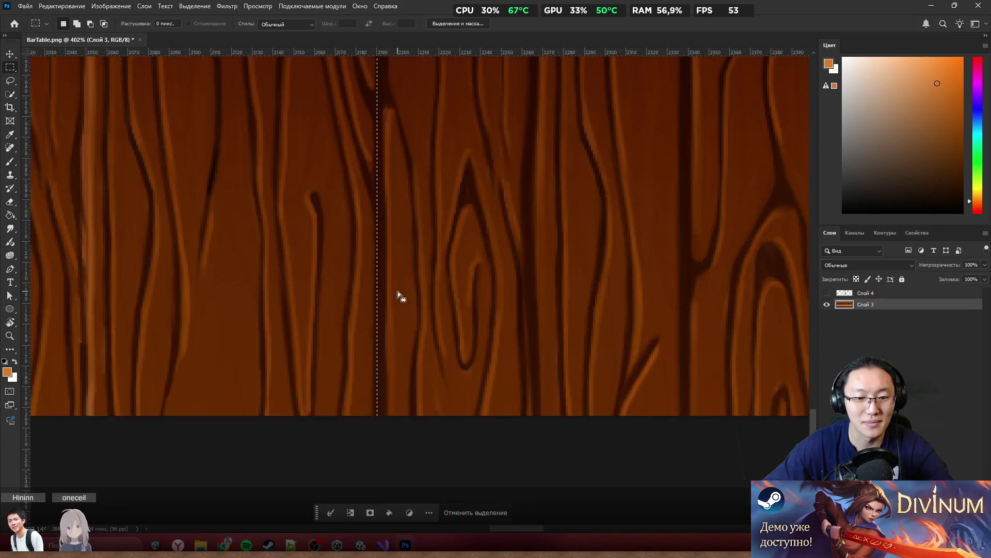
{"action": "scroll", "coordinate": [444, 279], "scroll_direction": "down", "scroll_amount": 3}
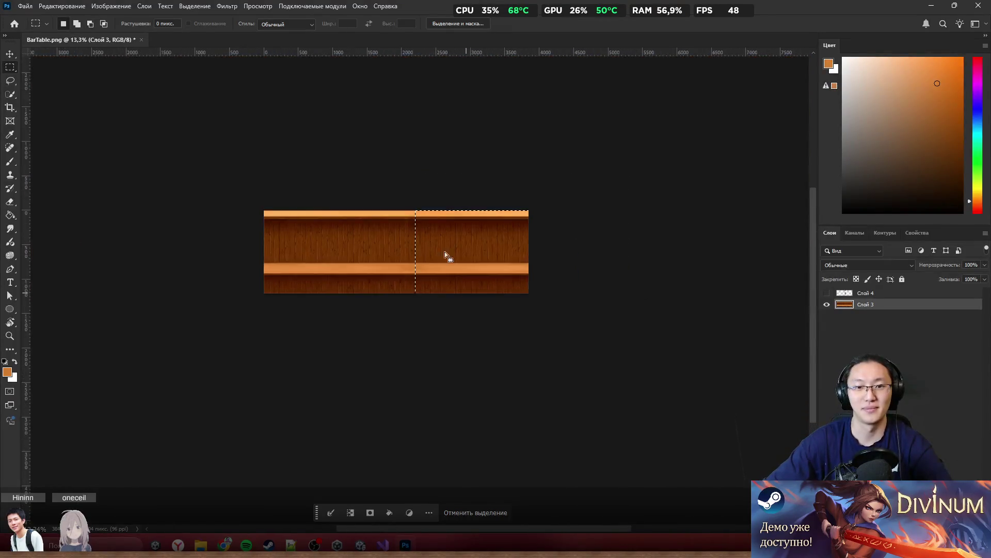
{"action": "scroll", "coordinate": [445, 252], "scroll_direction": "up", "scroll_amount": 2}
{"action": "right_click", "coordinate": [559, 256]}
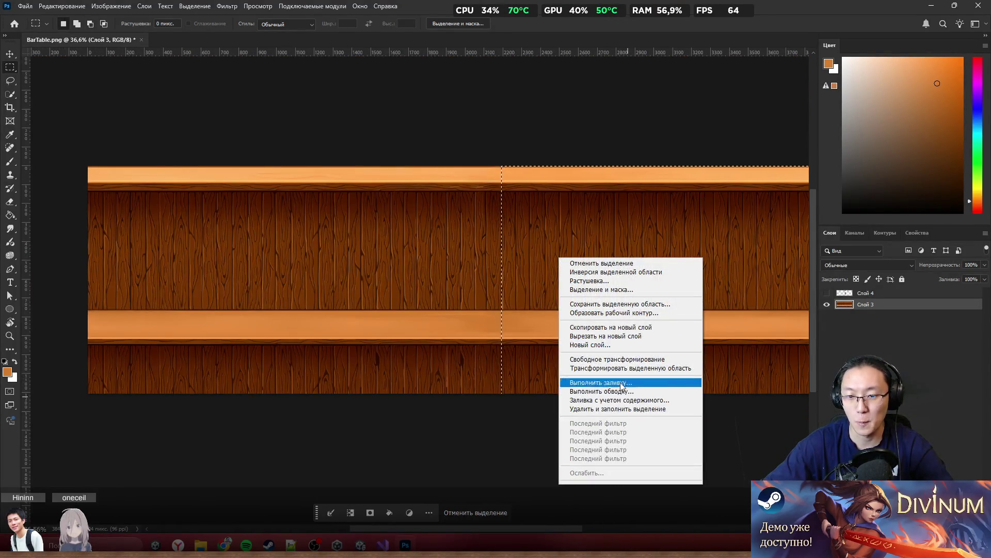
Step: Copy the selected section to a new layer, Слой 5, and drag it to the image's left end
{"action": "left_click", "coordinate": [605, 335]}
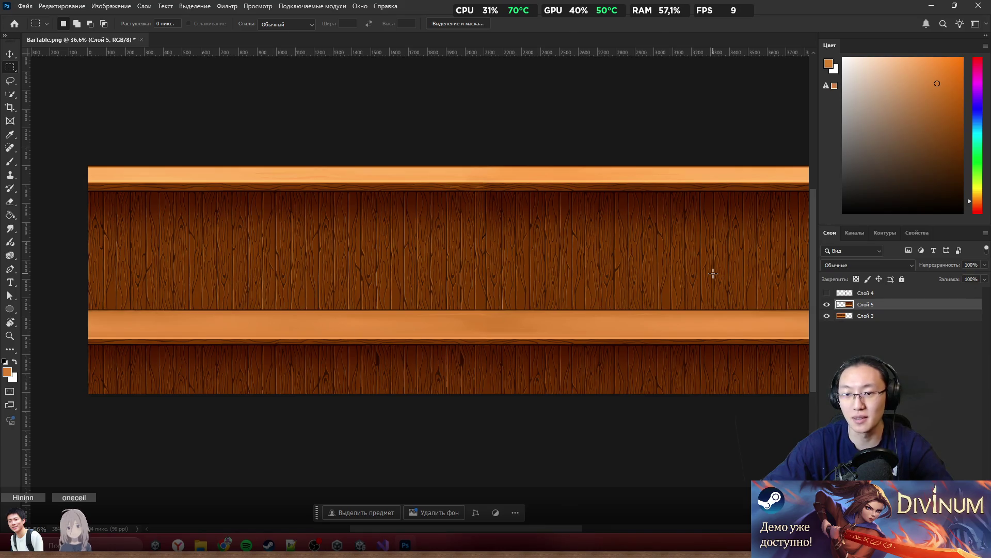
{"action": "mouse_move", "coordinate": [713, 277]}
{"action": "left_mouse_down"}
{"action": "mouse_move", "coordinate": [346, 294]}
{"action": "mouse_move", "coordinate": [310, 261]}
{"action": "mouse_move", "coordinate": [166, 222]}
{"action": "mouse_move", "coordinate": [173, 211]}
{"action": "left_mouse_up"}
{"action": "scroll", "coordinate": [57, 148], "scroll_direction": "up", "scroll_amount": 2}
{"action": "scroll", "coordinate": [202, 213], "scroll_direction": "up", "scroll_amount": 3}
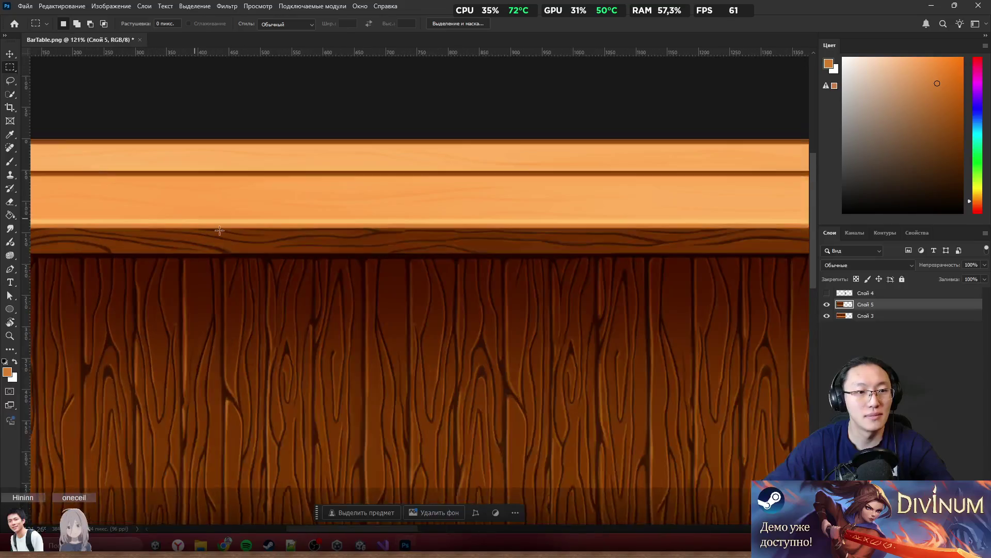
{"action": "scroll", "coordinate": [321, 317], "scroll_direction": "left", "scroll_amount": 3}
{"action": "scroll", "coordinate": [197, 329], "scroll_direction": "up", "scroll_amount": 5}
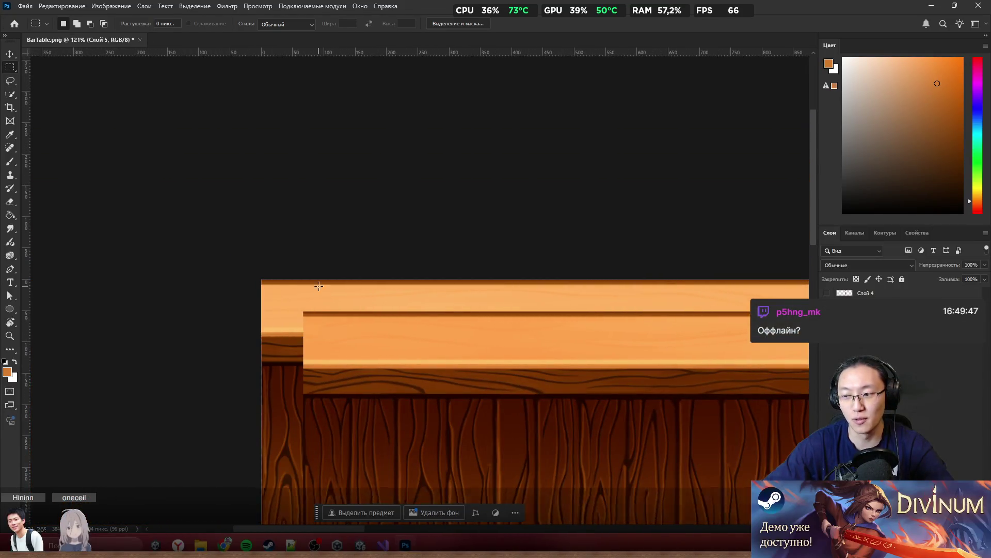
{"action": "left_click_drag", "start_coordinate": [197, 329], "coordinate": [150, 287]}
Step: Nudge the copied layer pixel by pixel until it aligns with the image's left edge
{"action": "scroll", "coordinate": [150, 287], "scroll_direction": "up", "scroll_amount": 4}
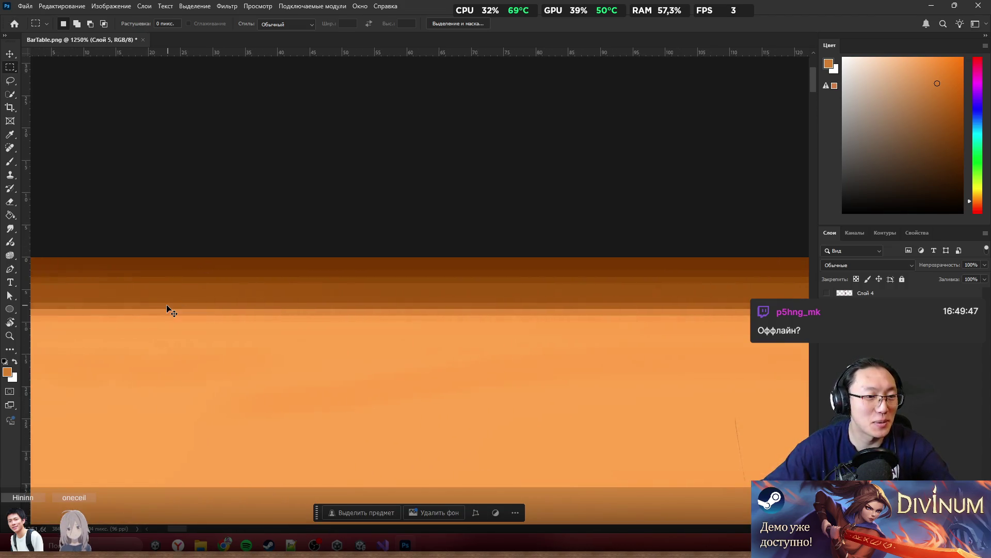
{"action": "scroll", "coordinate": [185, 312], "scroll_direction": "left", "scroll_amount": 5}
{"action": "key", "text": "Down"}
{"action": "key", "text": "Down"}
{"action": "key", "text": "Right"}
{"action": "key", "text": "Up"}
{"action": "key", "text": "Up"}
{"action": "key", "text": "Left"}
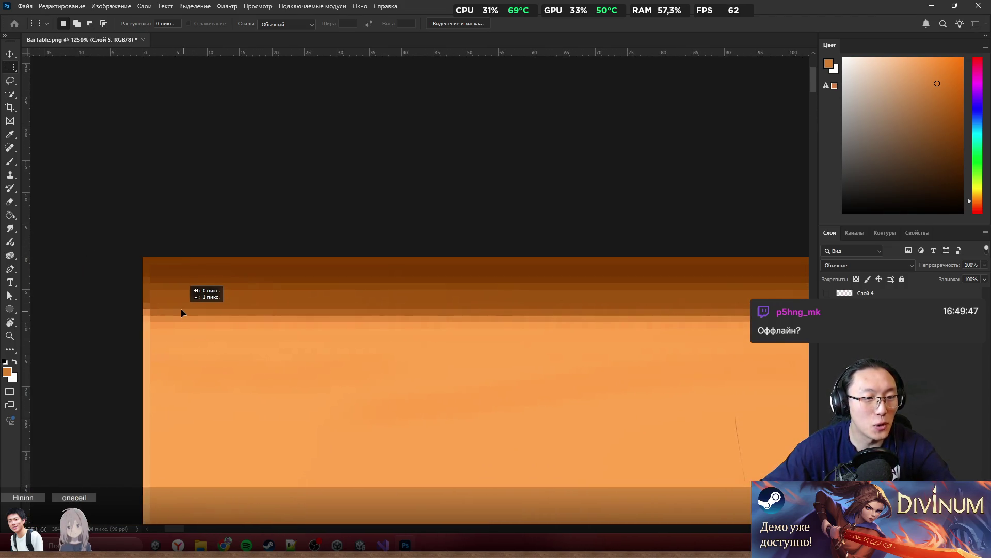
{"action": "key", "text": "Left"}
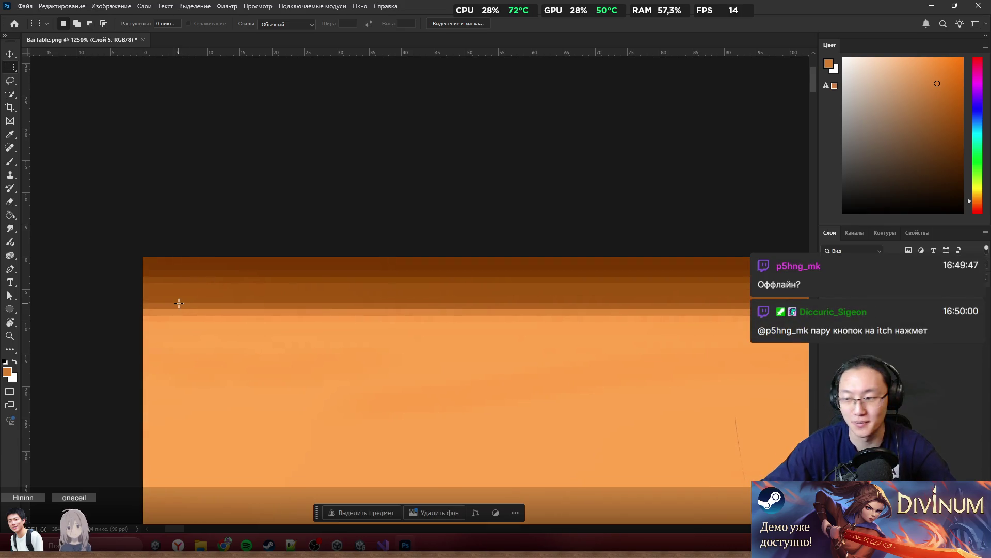
{"action": "scroll", "coordinate": [177, 307], "scroll_direction": "down", "scroll_amount": 10}
{"action": "scroll", "coordinate": [491, 247], "scroll_direction": "up", "scroll_amount": 5}
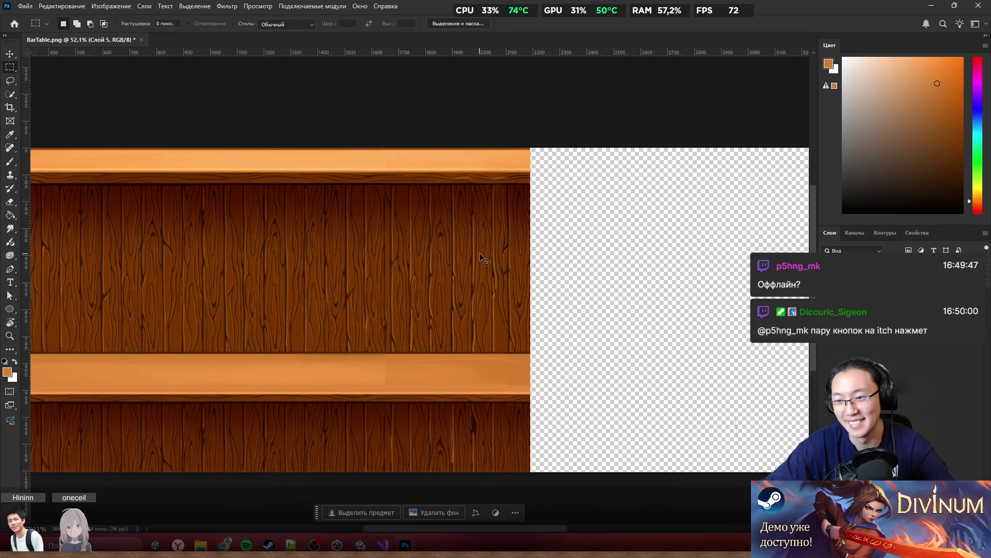
Step: Undo the stray selection and shift the copied section a few pixels up-left
{"action": "key", "text": "ctrl+z"}
{"action": "key", "text": "ctrl+z"}
{"action": "key", "text": "ctrl+z"}
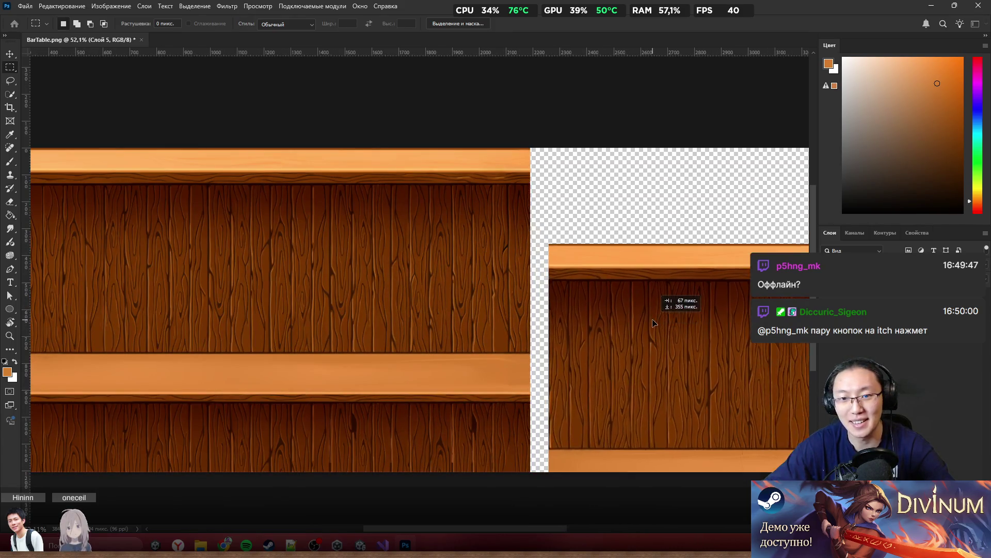
{"action": "scroll", "coordinate": [488, 295], "scroll_direction": "left", "scroll_amount": 5}
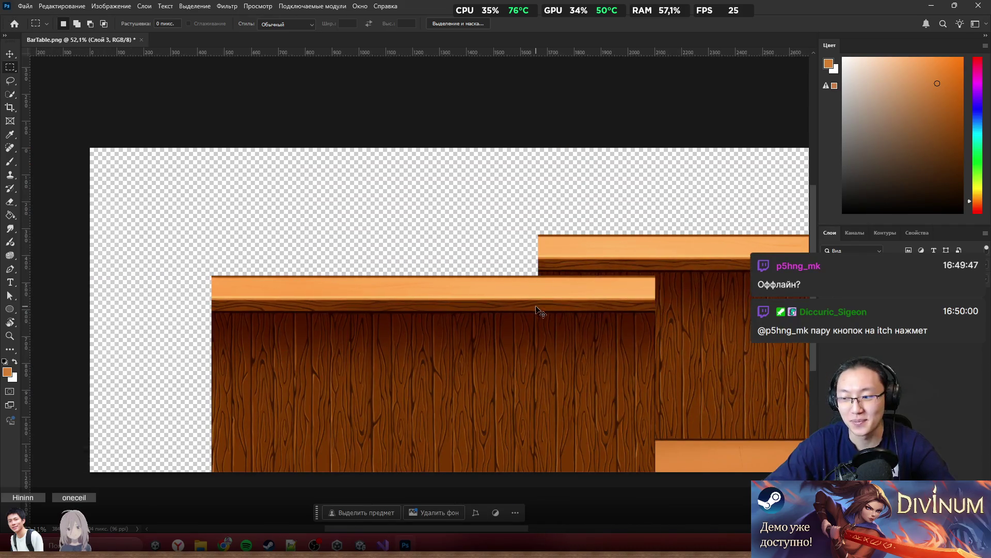
{"action": "left_click_drag", "start_coordinate": [473, 333], "coordinate": [379, 256]}
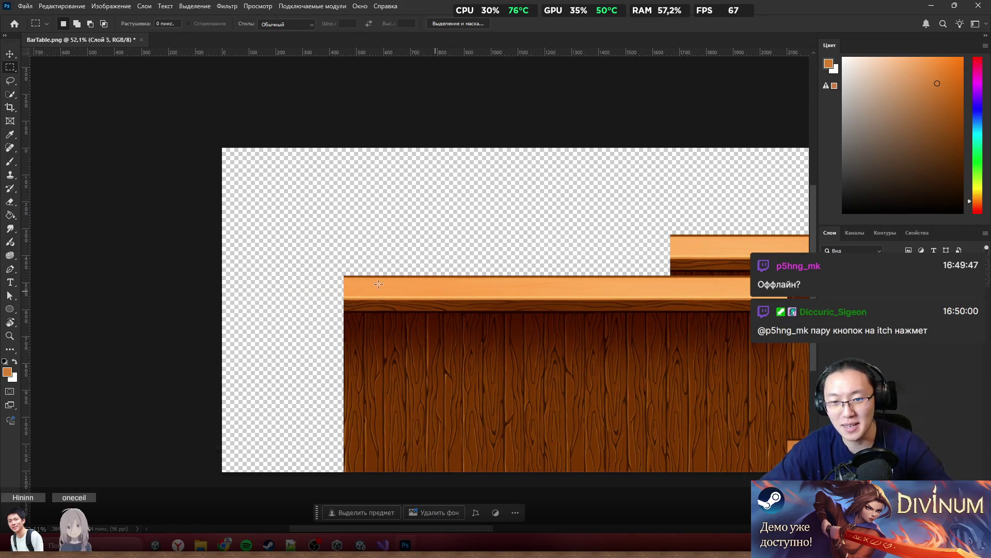
{"action": "scroll", "coordinate": [533, 297], "scroll_direction": "left", "scroll_amount": 1}
{"action": "key", "text": "ctrl+z"}
{"action": "key", "text": "ctrl+z"}
{"action": "scroll", "coordinate": [267, 111], "scroll_direction": "up", "scroll_amount": 4}
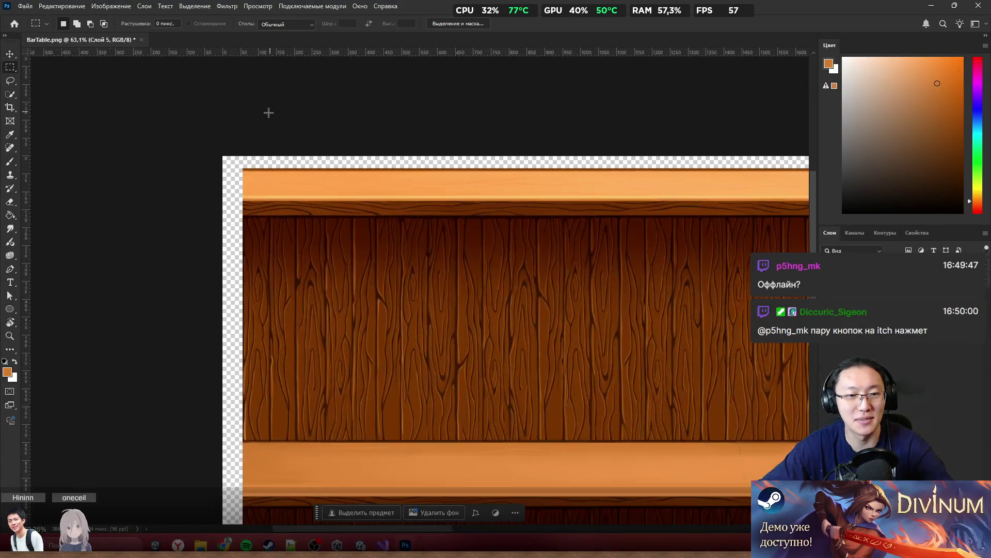
{"action": "scroll", "coordinate": [242, 242], "scroll_direction": "up", "scroll_amount": 5}
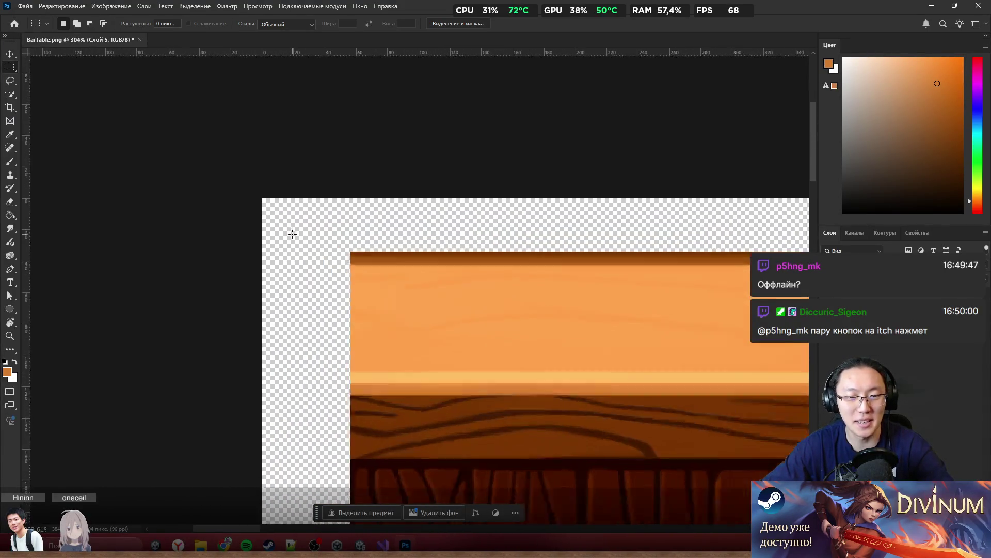
{"action": "scroll", "coordinate": [227, 156], "scroll_direction": "up", "scroll_amount": 5}
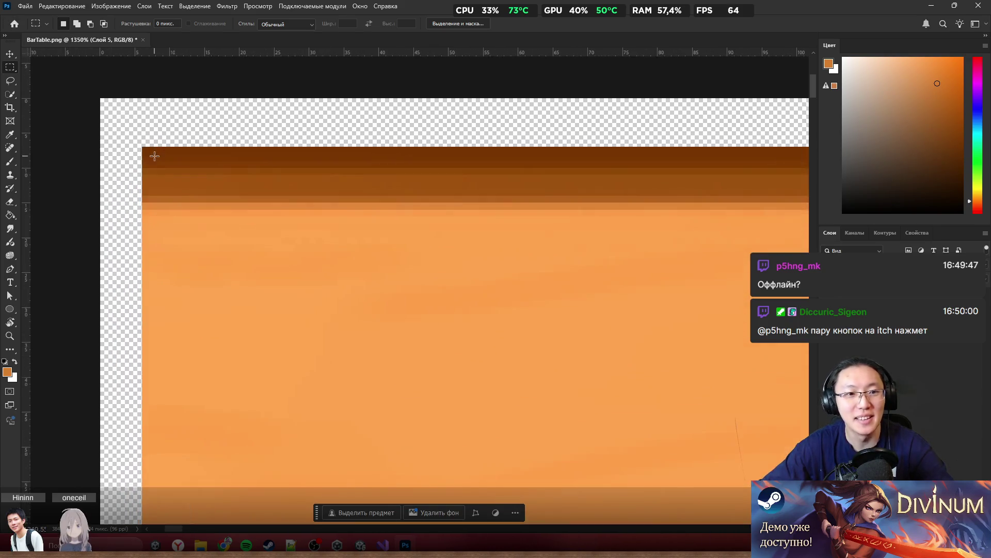
{"action": "mouse_move", "coordinate": [247, 239]}
{"action": "left_mouse_down"}
{"action": "mouse_move", "coordinate": [238, 203]}
{"action": "mouse_move", "coordinate": [221, 187]}
{"action": "left_mouse_up"}
Step: Drag the right wooden piece up and level with the left piece, closing the transparent gap
{"action": "scroll", "coordinate": [221, 187], "scroll_direction": "down", "scroll_amount": 15}
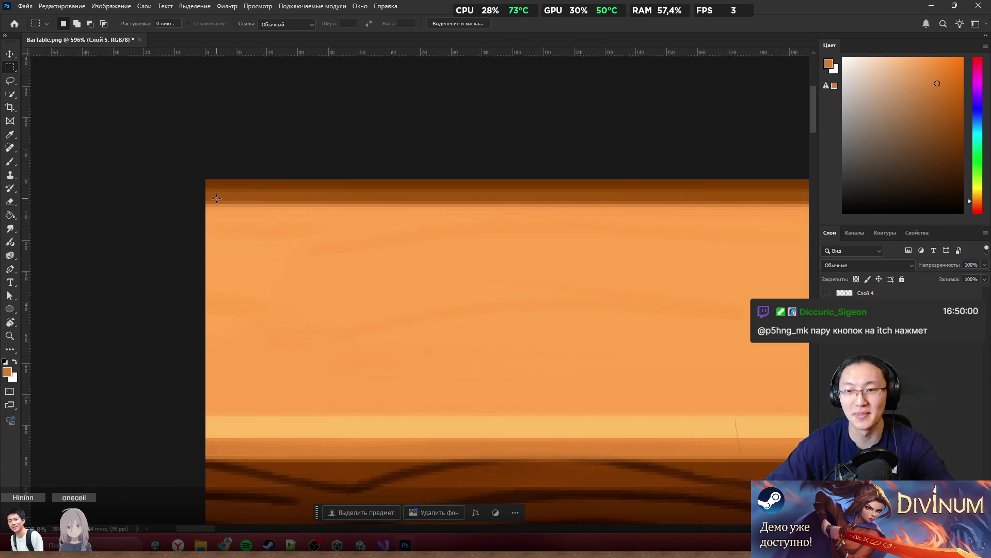
{"action": "scroll", "coordinate": [417, 291], "scroll_direction": "down", "scroll_amount": 2}
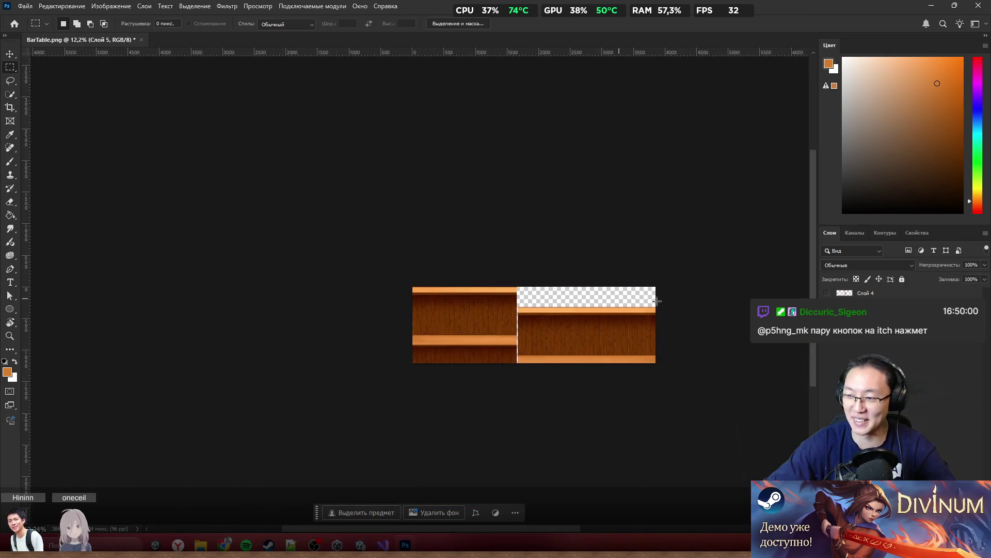
{"action": "scroll", "coordinate": [465, 325], "scroll_direction": "up", "scroll_amount": 10}
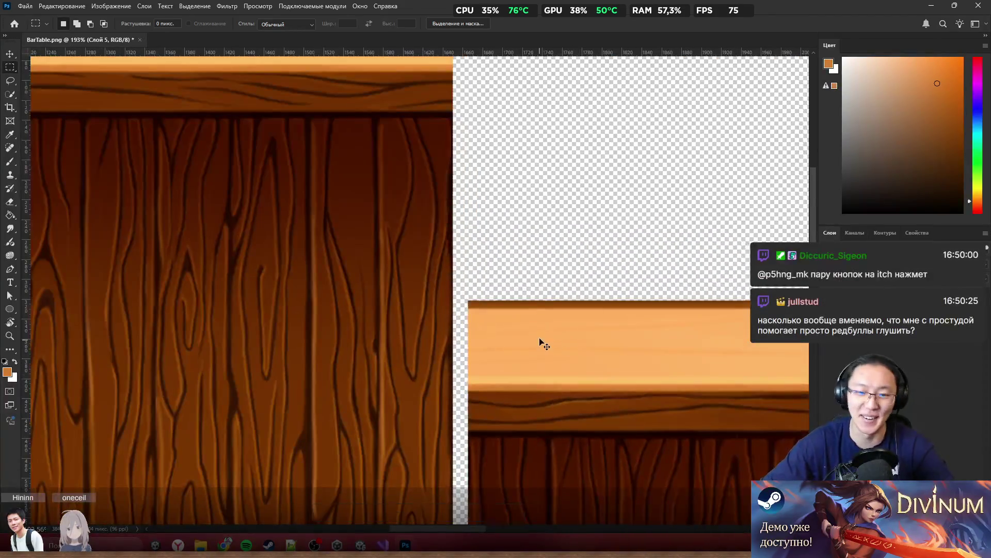
{"action": "scroll", "coordinate": [468, 155], "scroll_direction": "up", "scroll_amount": 2}
{"action": "scroll", "coordinate": [468, 137], "scroll_direction": "up", "scroll_amount": 3}
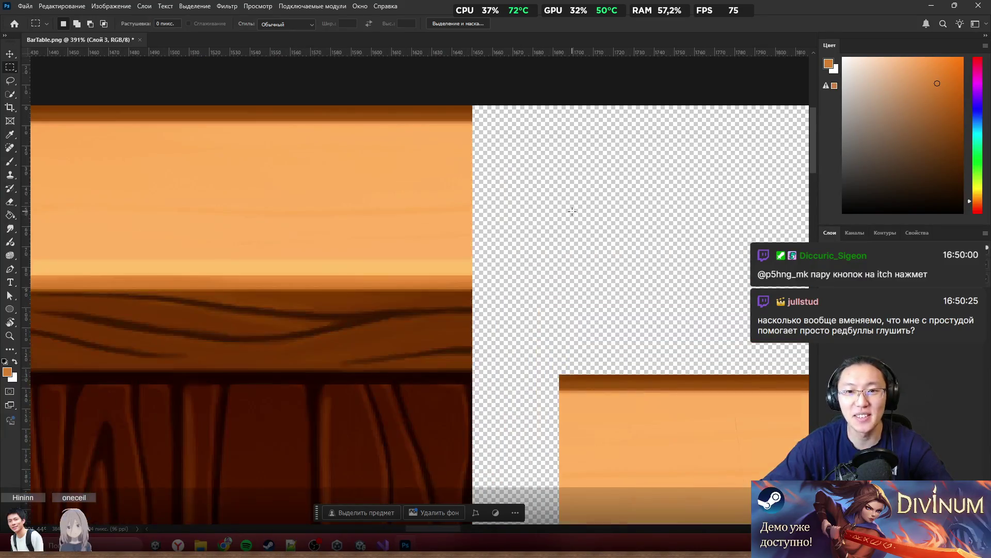
{"action": "left_click_drag", "start_coordinate": [635, 434], "coordinate": [525, 181]}
{"action": "scroll", "coordinate": [527, 180], "scroll_direction": "up", "scroll_amount": 3}
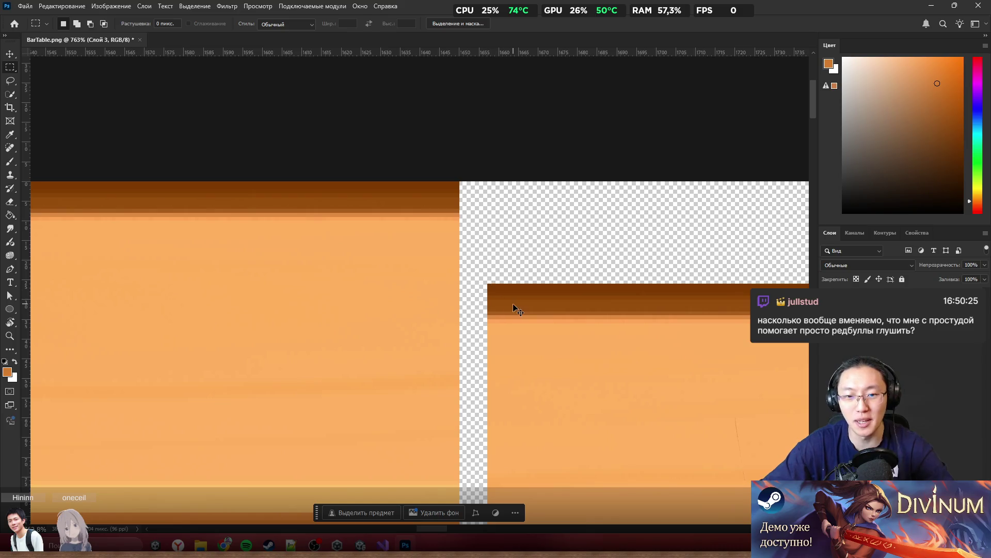
{"action": "left_click_drag", "start_coordinate": [514, 308], "coordinate": [513, 227]}
{"action": "scroll", "coordinate": [532, 212], "scroll_direction": "up", "scroll_amount": 5}
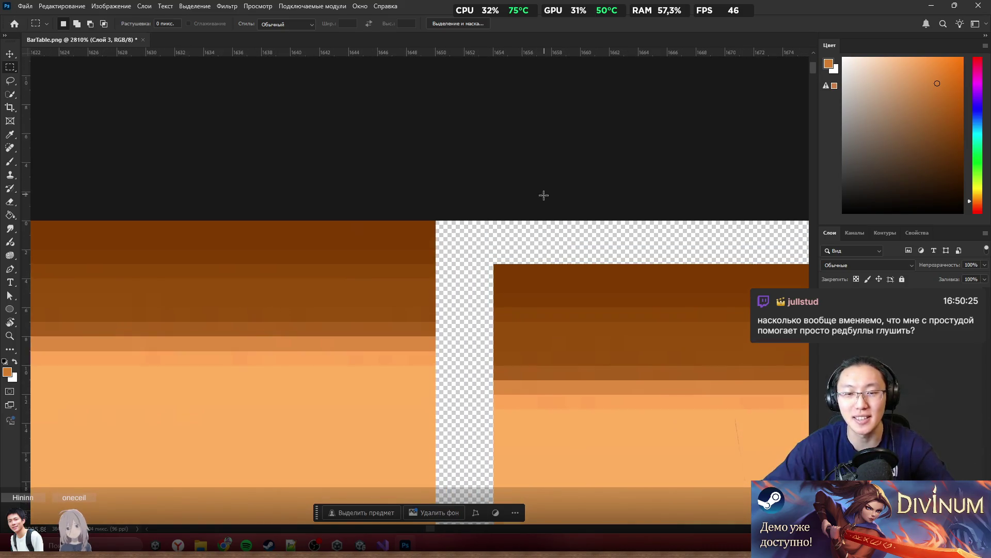
{"action": "scroll", "coordinate": [544, 195], "scroll_direction": "up", "scroll_amount": 5}
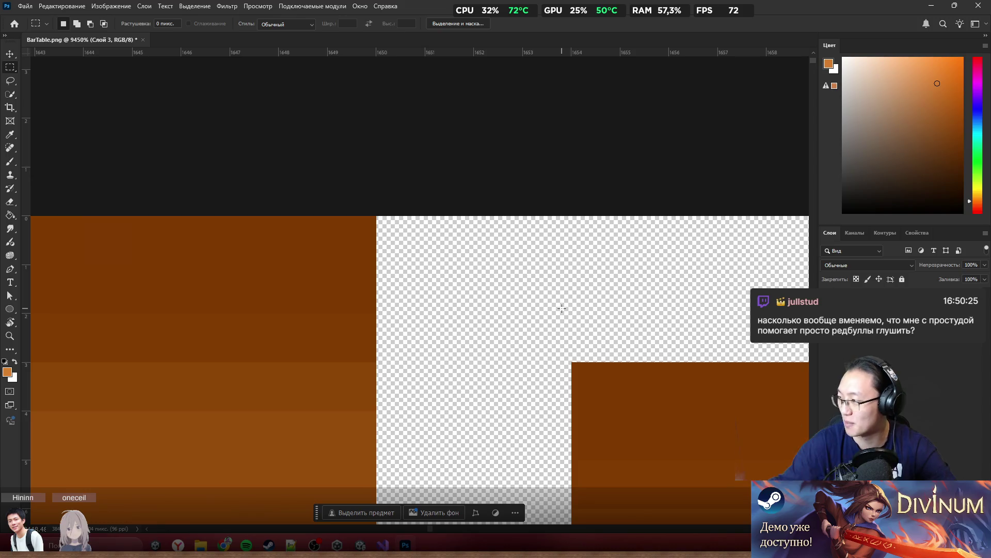
{"action": "left_click_drag", "start_coordinate": [664, 413], "coordinate": [396, 280]}
{"action": "scroll", "coordinate": [407, 291], "scroll_direction": "down", "scroll_amount": 5}
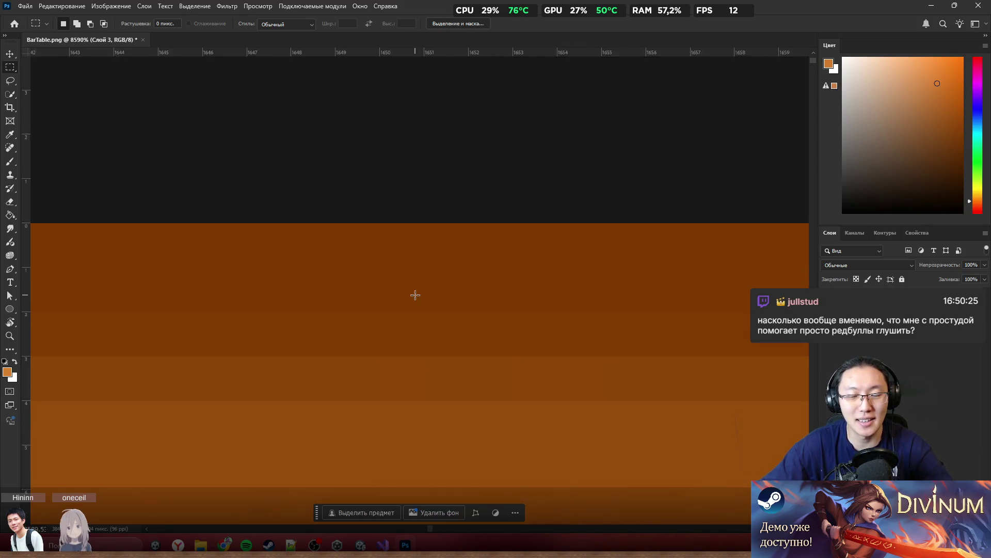
{"action": "scroll", "coordinate": [407, 291], "scroll_direction": "down", "scroll_amount": 15}
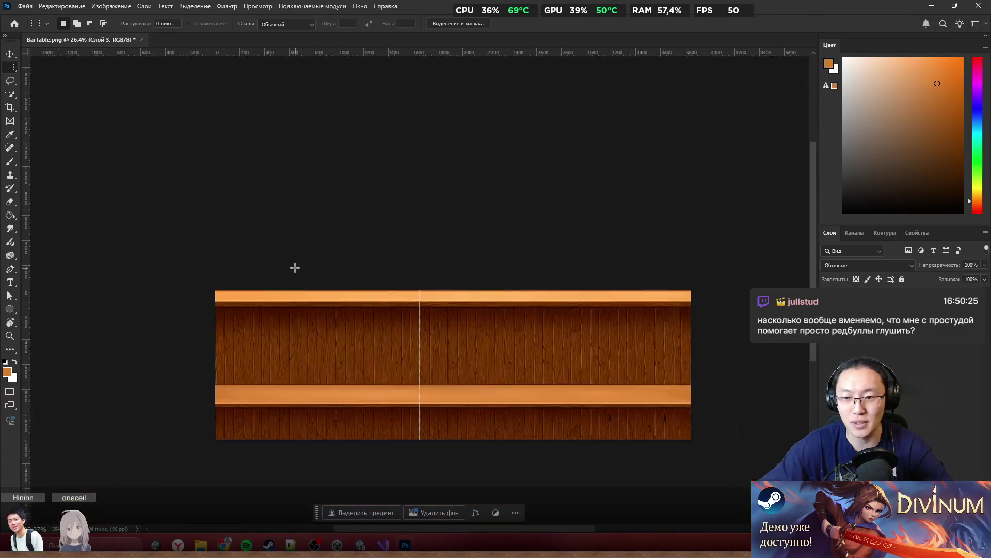
Step: Zoom in on the gap and try shifting the right part, undoing the misplaced move
{"action": "scroll", "coordinate": [445, 349], "scroll_direction": "up", "scroll_amount": 5}
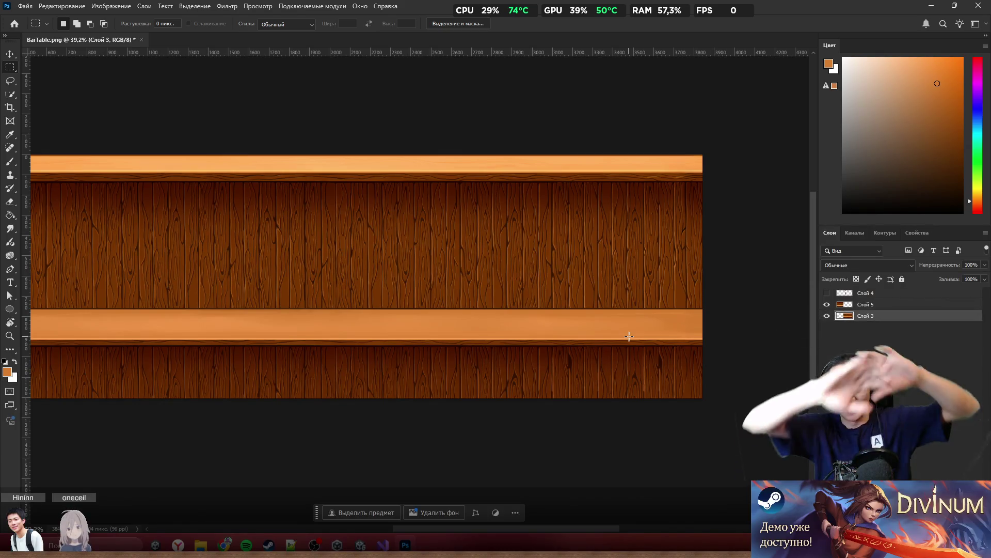
{"action": "scroll", "coordinate": [416, 246], "scroll_direction": "up", "scroll_amount": 2}
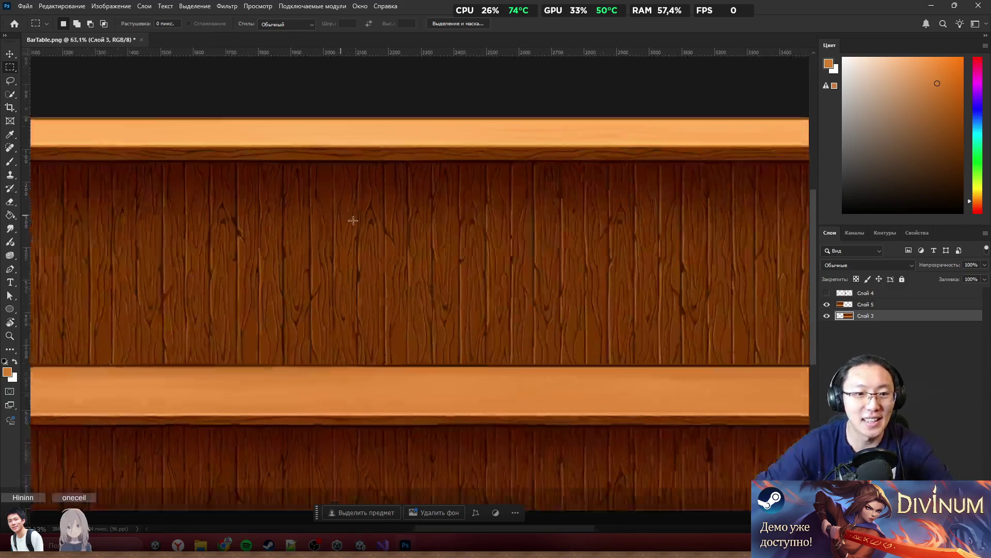
{"action": "scroll", "coordinate": [354, 222], "scroll_direction": "down", "scroll_amount": 2}
{"action": "scroll", "coordinate": [405, 219], "scroll_direction": "up", "scroll_amount": 2}
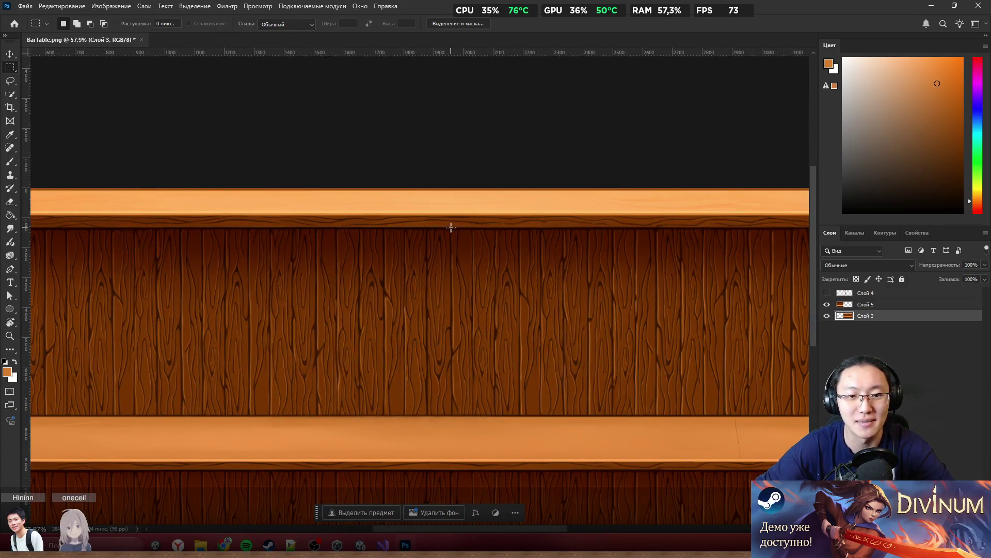
{"action": "mouse_move", "coordinate": [544, 266]}
{"action": "left_mouse_down"}
{"action": "mouse_move", "coordinate": [575, 266]}
{"action": "mouse_move", "coordinate": [548, 362]}
{"action": "left_mouse_up"}
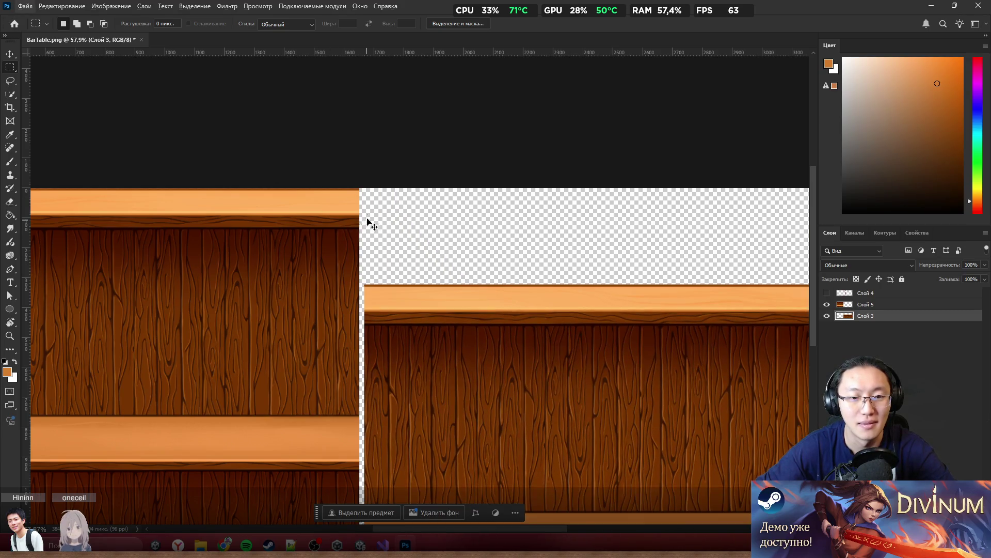
{"action": "key", "text": "ctrl+z"}
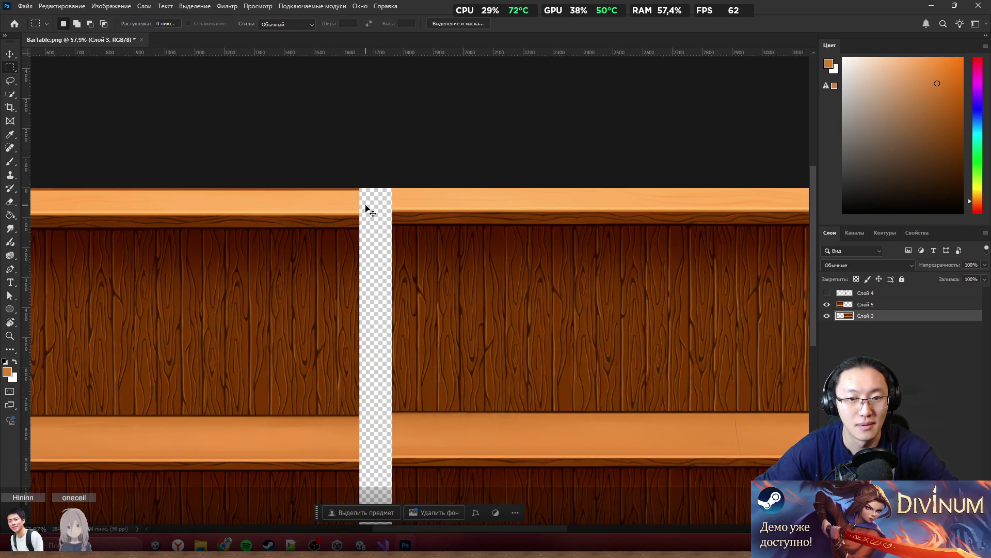
Step: Slide the right part 107 px left to close the gap, commit it, and deselect
{"action": "scroll", "coordinate": [372, 203], "scroll_direction": "up", "scroll_amount": 5}
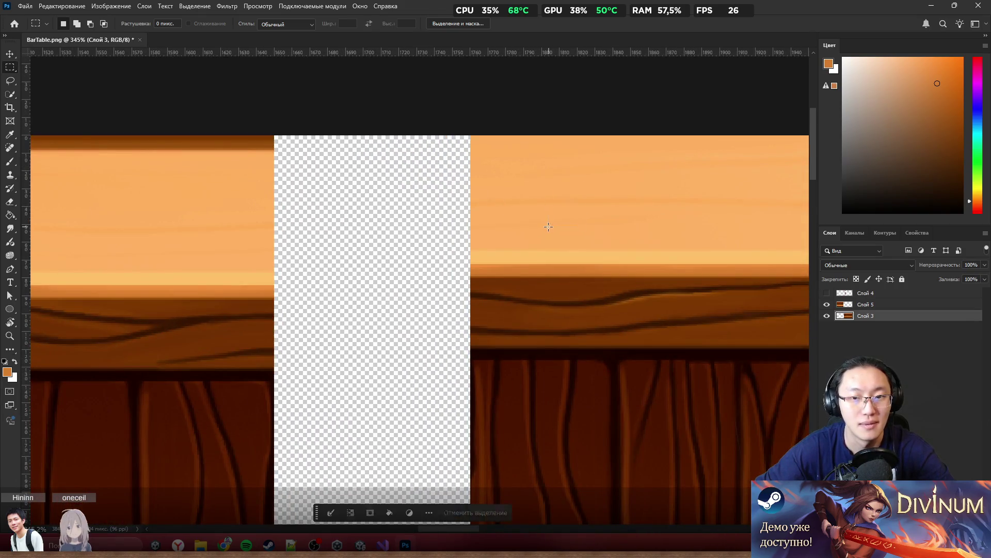
{"action": "mouse_move", "coordinate": [507, 173]}
{"action": "left_mouse_down"}
{"action": "mouse_move", "coordinate": [431, 212]}
{"action": "mouse_move", "coordinate": [312, 194]}
{"action": "left_mouse_up"}
{"action": "key", "text": "ctrl+d"}
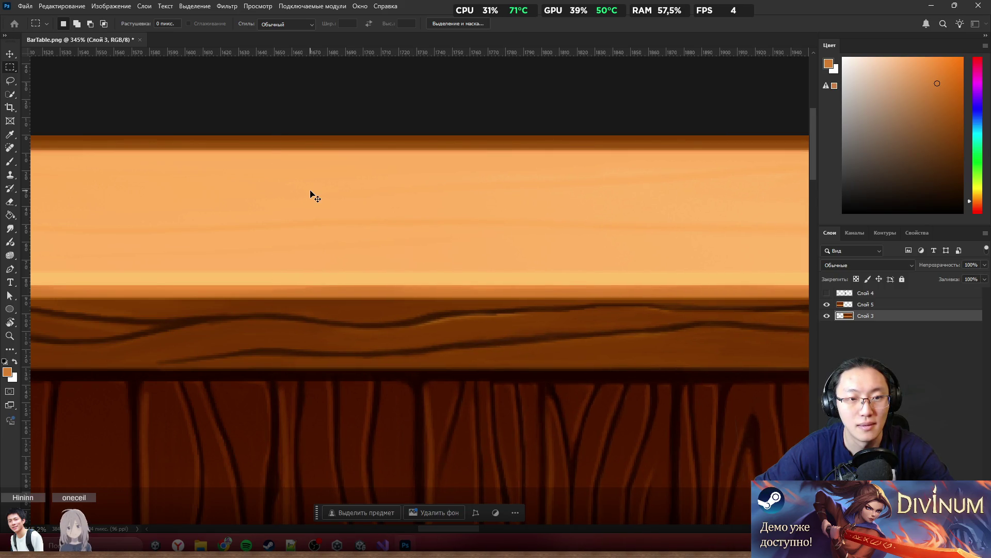
{"action": "scroll", "coordinate": [472, 231], "scroll_direction": "down", "scroll_amount": 5}
{"action": "scroll", "coordinate": [472, 231], "scroll_direction": "down", "scroll_amount": 6}
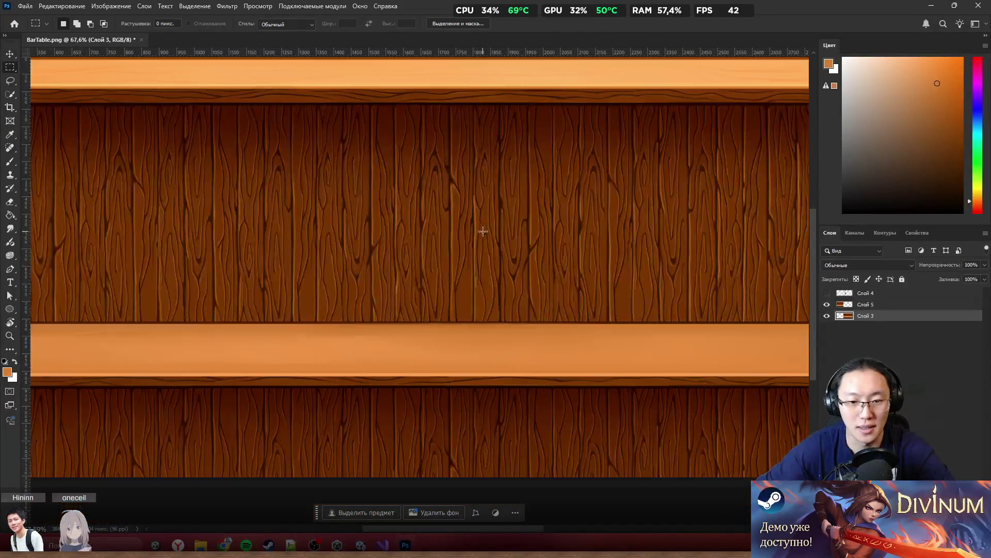
{"action": "scroll", "coordinate": [655, 162], "scroll_direction": "up", "scroll_amount": 3}
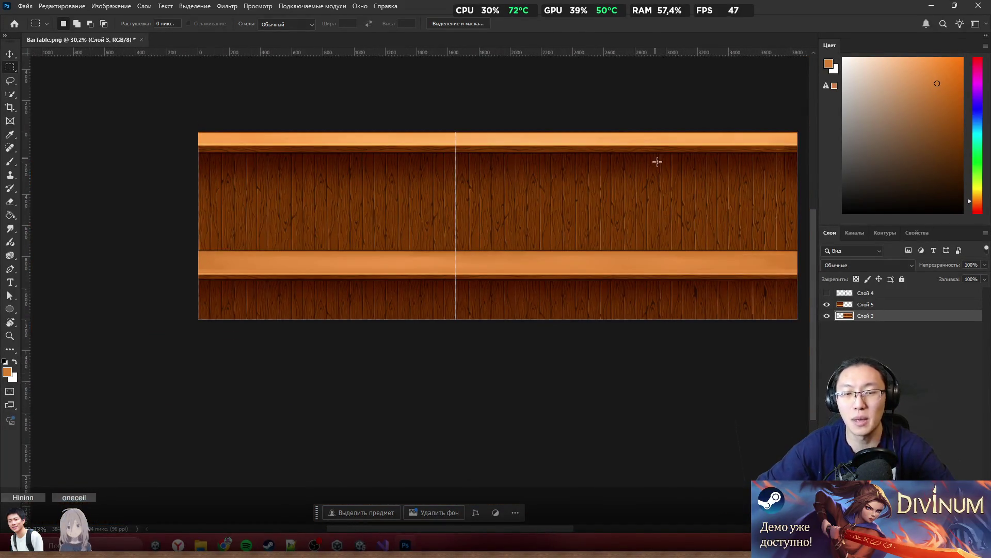
{"action": "scroll", "coordinate": [654, 175], "scroll_direction": "right", "scroll_amount": 3}
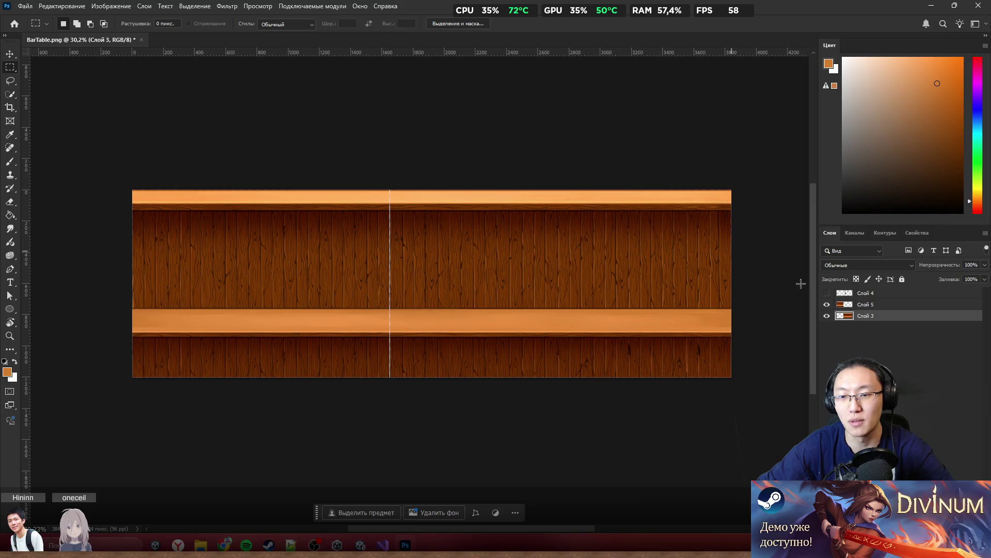
Step: Delete hidden Слой 4, merge Слой 3 into Слой 5, and save BarTable.png
{"action": "left_click", "coordinate": [865, 292]}
{"action": "key", "text": "Delete"}
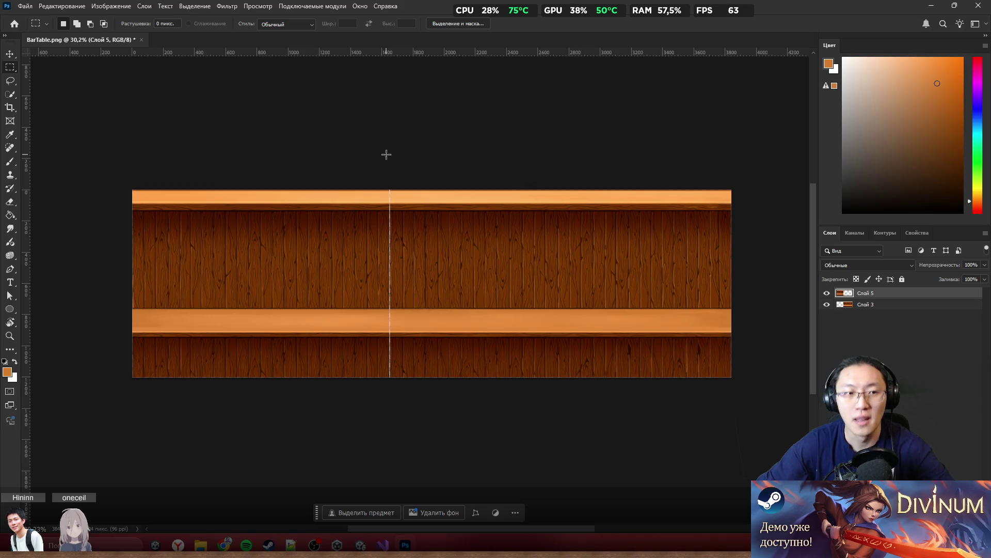
{"action": "scroll", "coordinate": [375, 206], "scroll_direction": "up", "scroll_amount": 3}
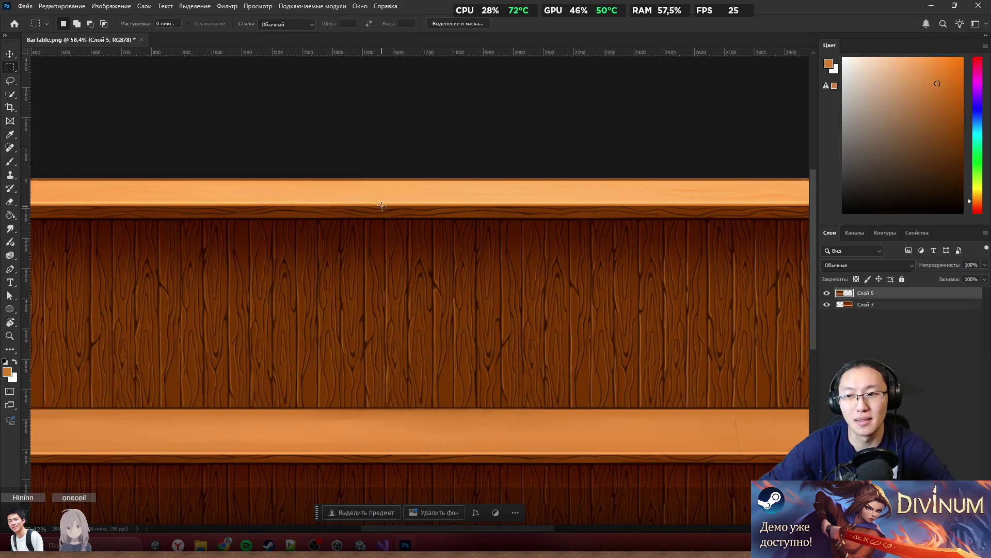
{"action": "scroll", "coordinate": [381, 205], "scroll_direction": "down", "scroll_amount": 2}
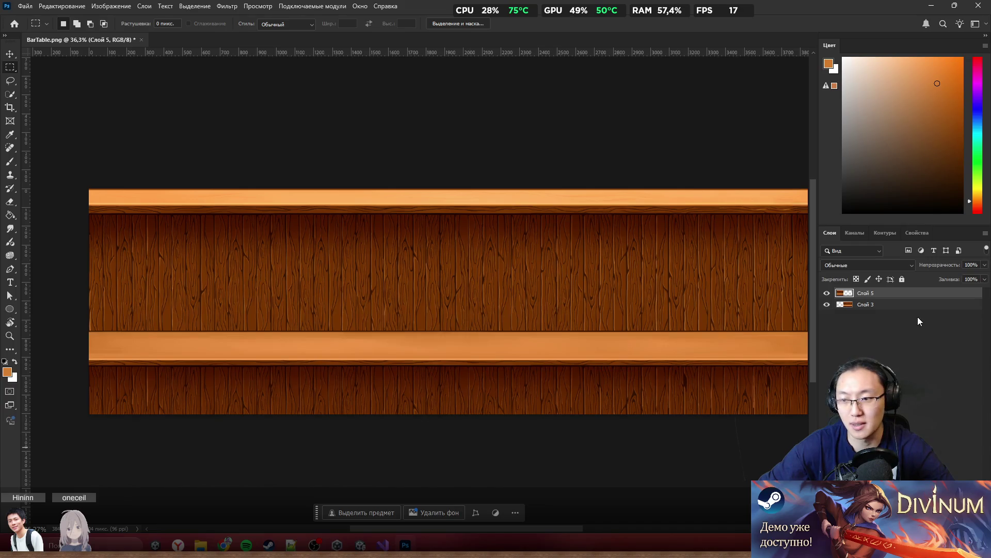
{"action": "key", "text": "ctrl+shift+e"}
{"action": "key", "text": "ctrl+s"}
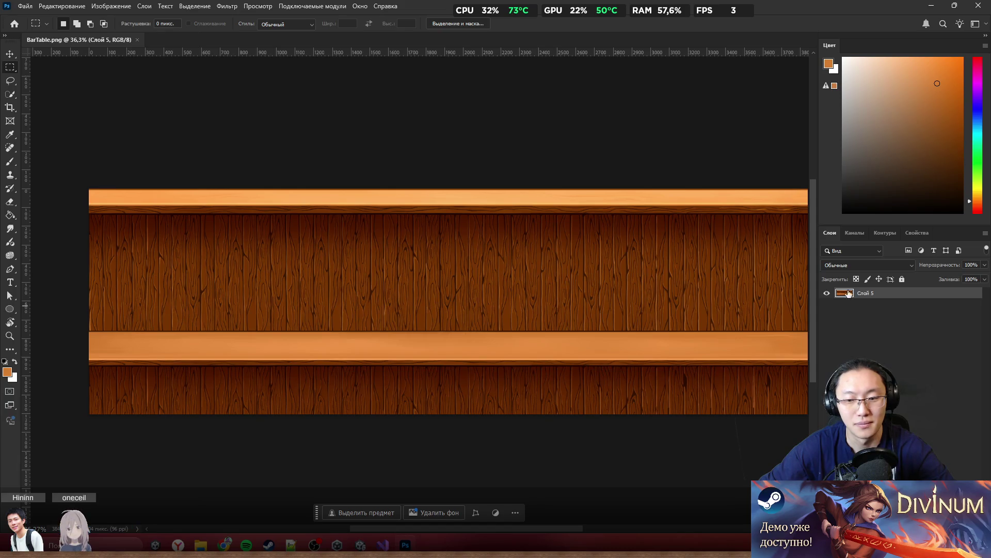
Step: Minimise Photoshop and the folder window, then select BarTableVisual in Unity's Scene view
{"action": "left_click", "coordinate": [931, 4]}
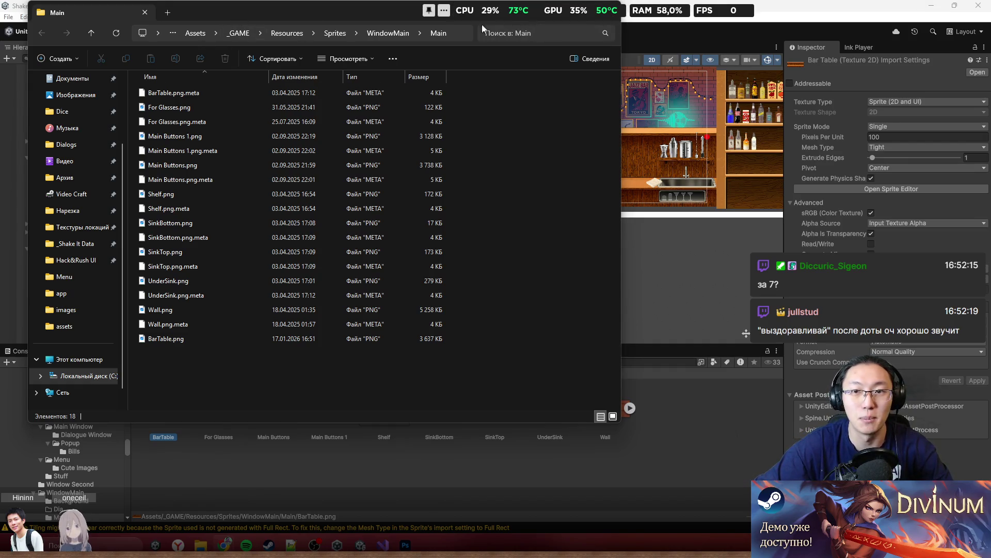
{"action": "mouse_move", "coordinate": [482, 16]}
{"action": "left_mouse_down"}
{"action": "mouse_move", "coordinate": [568, 103]}
{"action": "mouse_move", "coordinate": [530, 101]}
{"action": "left_mouse_up"}
{"action": "left_click", "coordinate": [618, 93]}
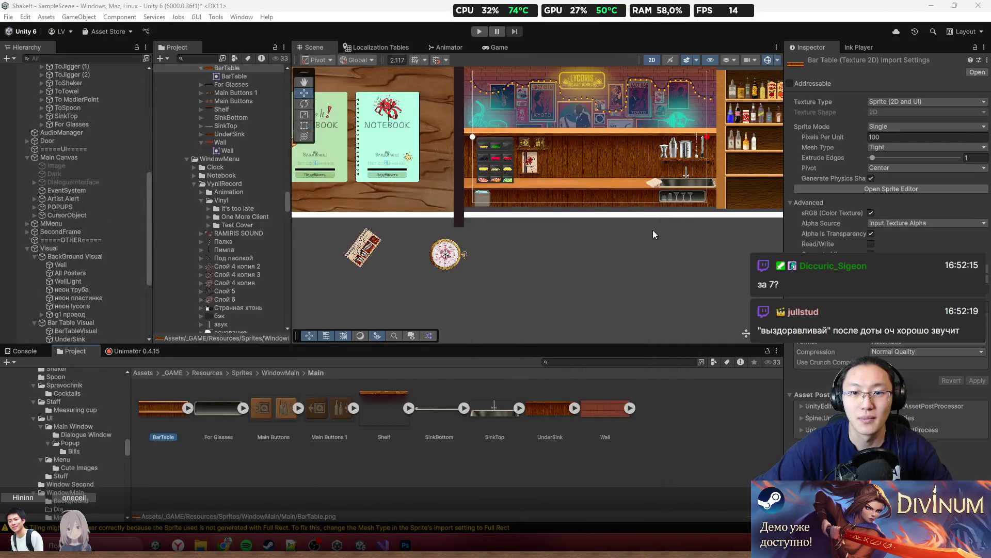
{"action": "left_click", "coordinate": [539, 156]}
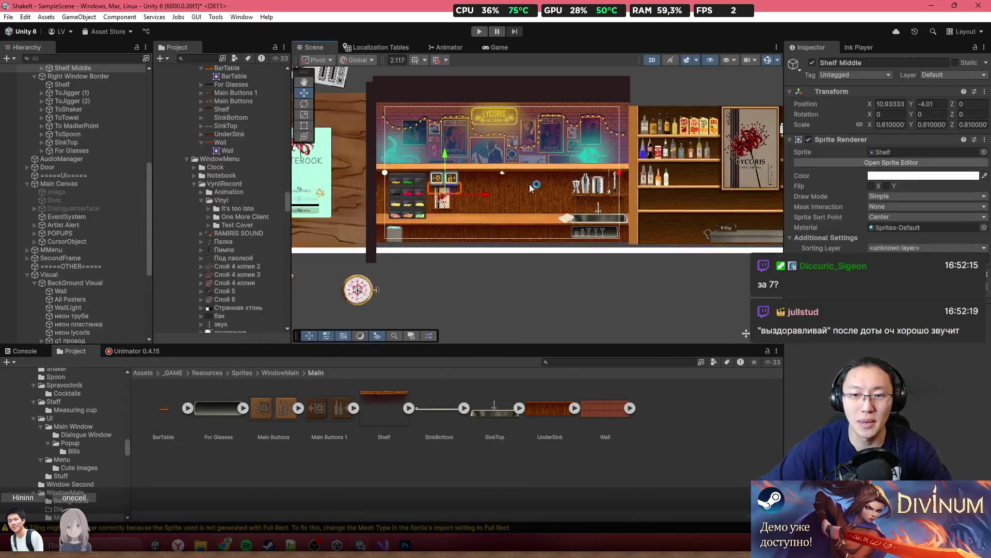
{"action": "left_click", "coordinate": [528, 193]}
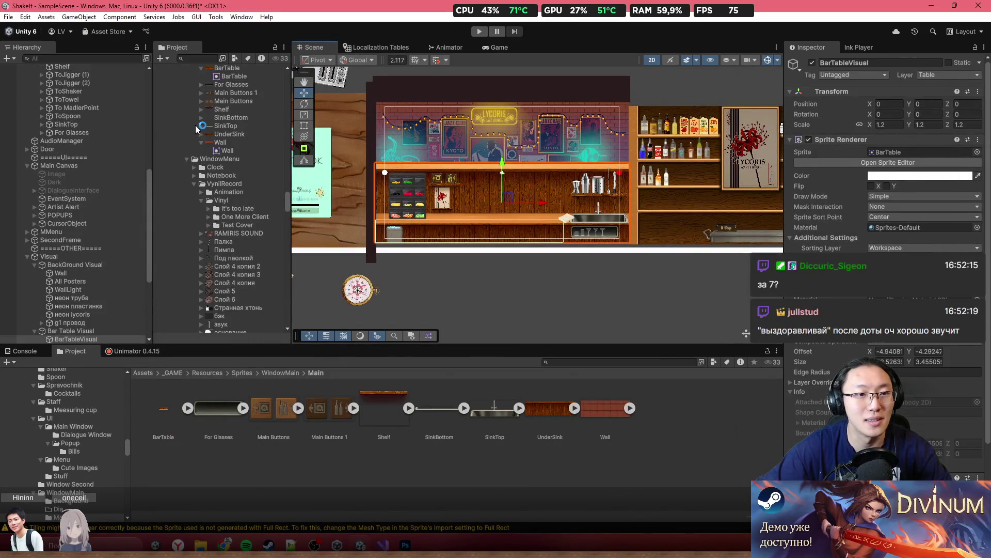
Step: With the Rect tool active, duplicate BarTableVisual and drag the copy below the bar
{"action": "left_click", "coordinate": [304, 126]}
{"action": "scroll", "coordinate": [605, 223], "scroll_direction": "down", "scroll_amount": 2}
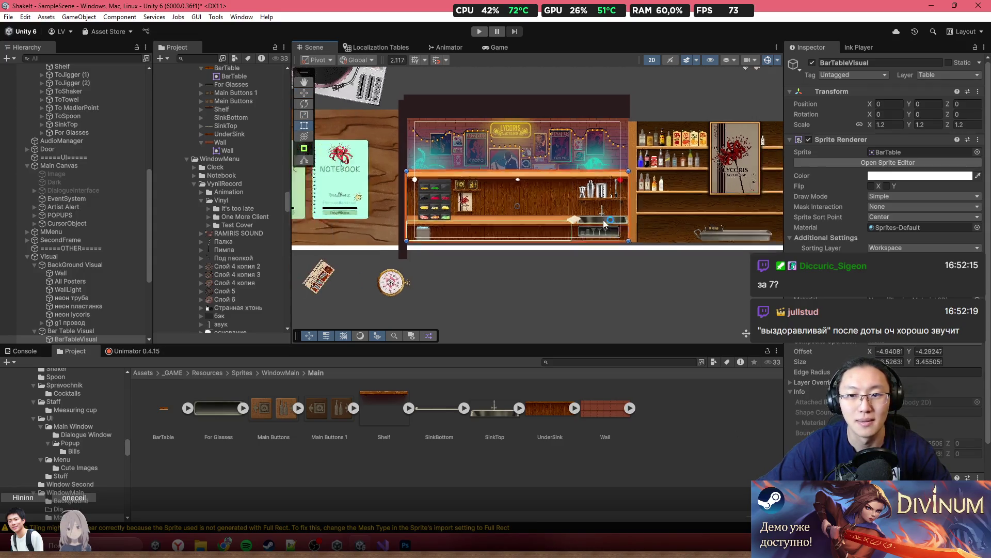
{"action": "key", "text": "ctrl+d"}
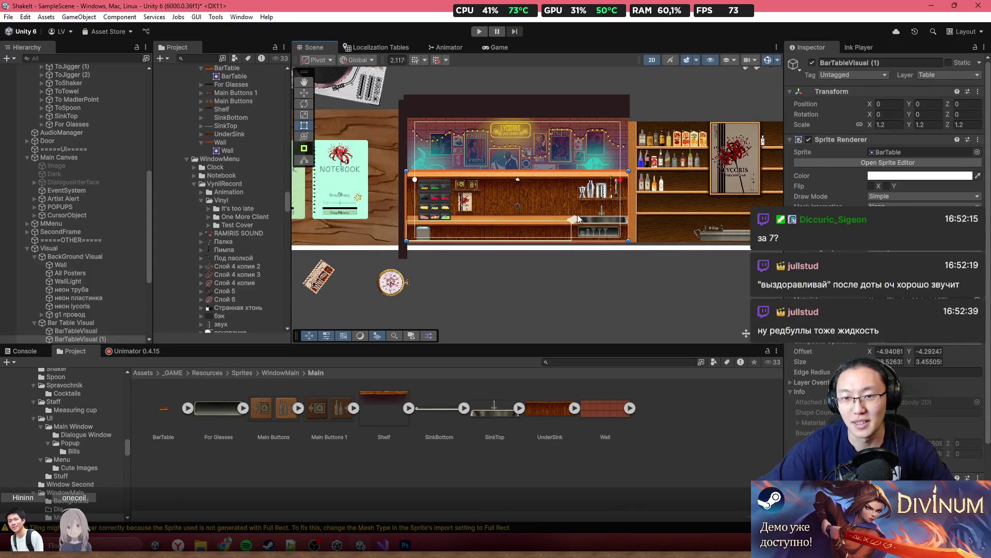
{"action": "mouse_move", "coordinate": [604, 223]}
{"action": "left_mouse_down"}
{"action": "mouse_move", "coordinate": [569, 320]}
{"action": "mouse_move", "coordinate": [633, 341]}
{"action": "left_mouse_up"}
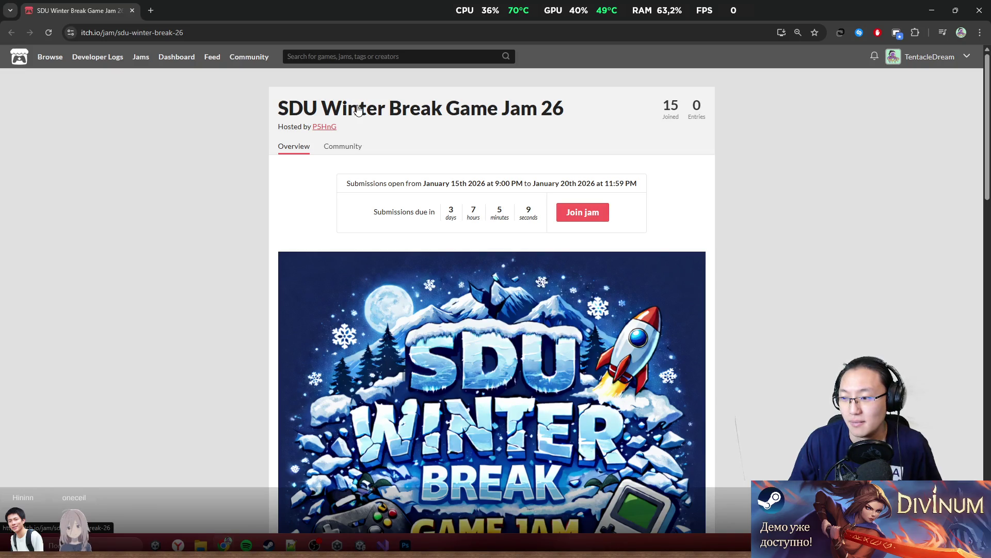
{"action": "scroll", "coordinate": [372, 284], "scroll_direction": "down", "scroll_amount": 7}
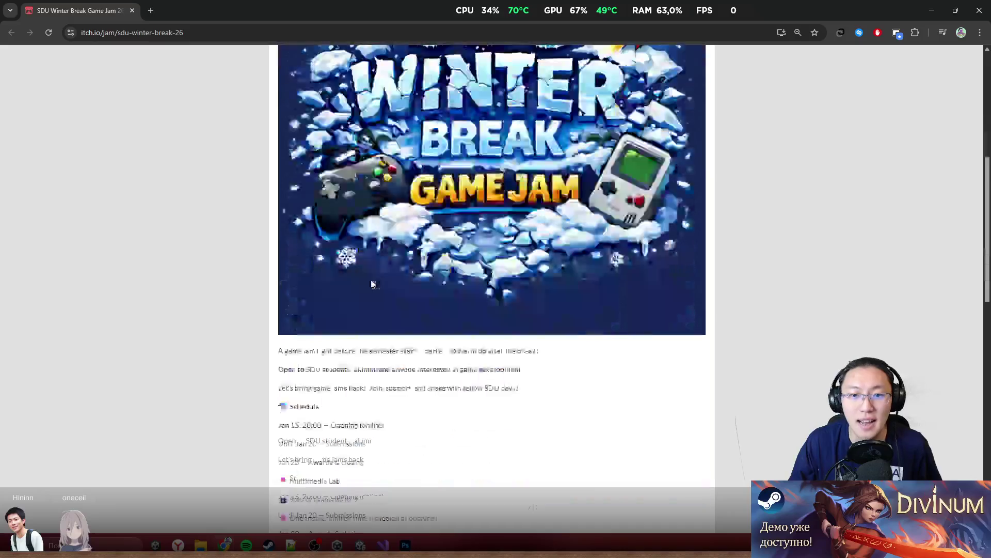
{"action": "scroll", "coordinate": [372, 284], "scroll_direction": "down", "scroll_amount": 4}
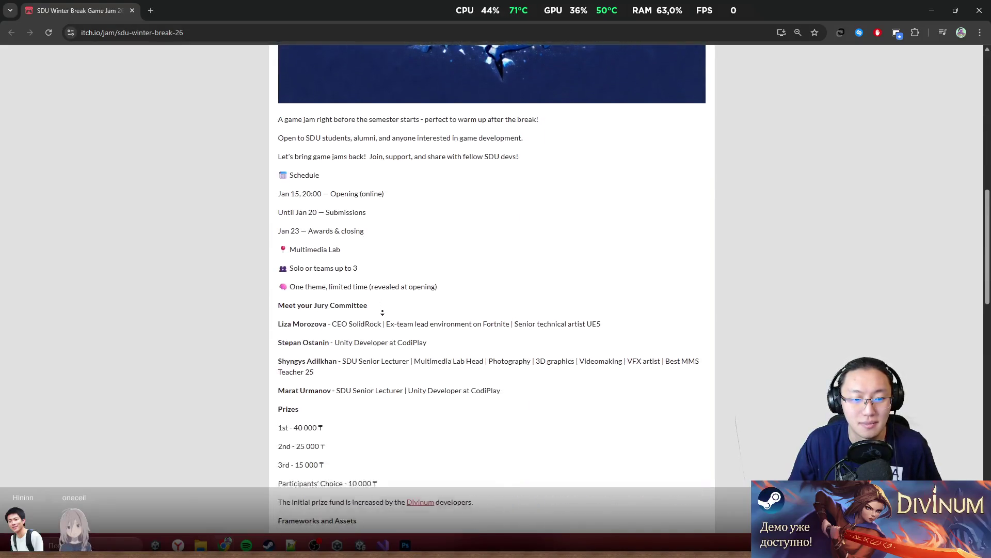
{"action": "scroll", "coordinate": [383, 308], "scroll_direction": "up", "scroll_amount": 10}
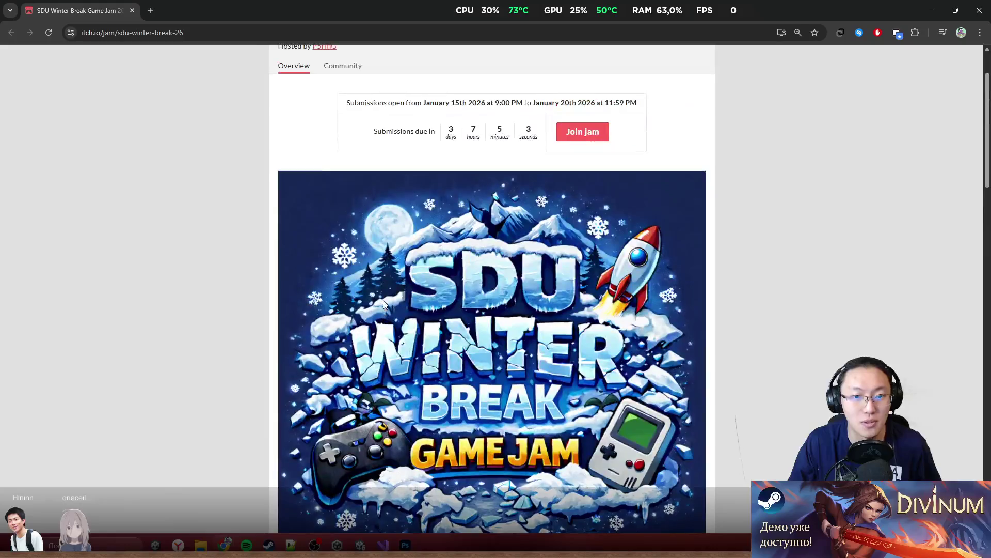
{"action": "scroll", "coordinate": [383, 304], "scroll_direction": "up", "scroll_amount": 2}
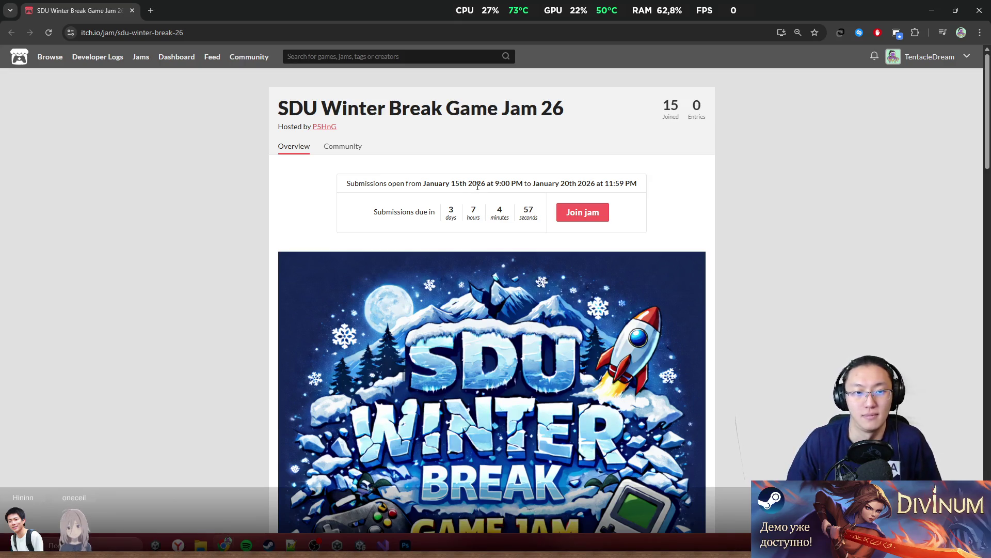
{"action": "scroll", "coordinate": [480, 186], "scroll_direction": "down", "scroll_amount": 6}
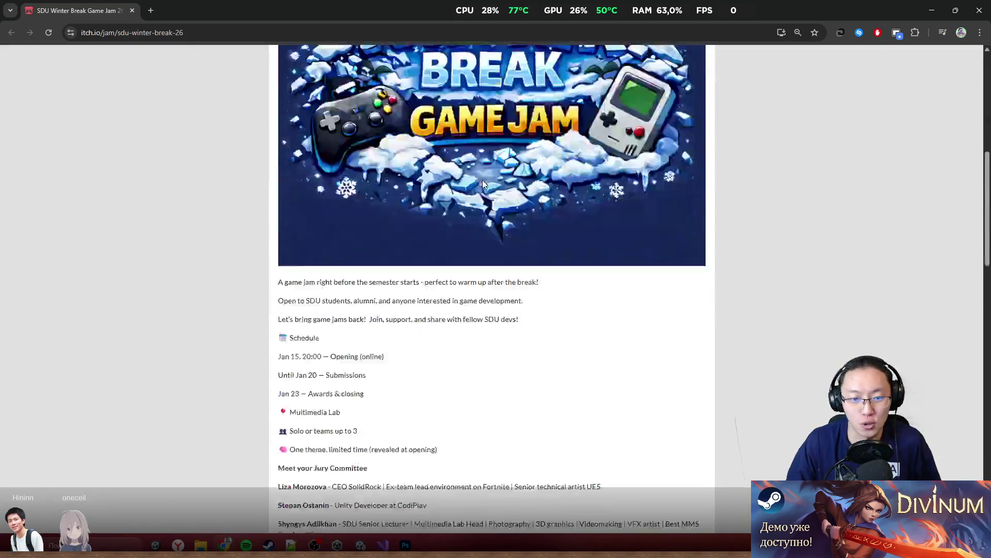
{"action": "scroll", "coordinate": [483, 184], "scroll_direction": "down", "scroll_amount": 3}
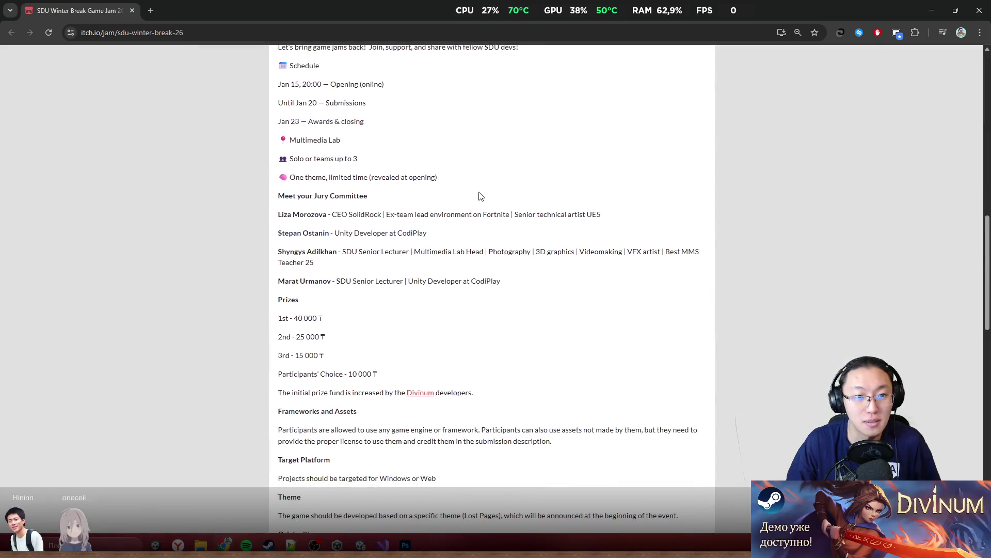
{"action": "middle_click", "coordinate": [479, 196]}
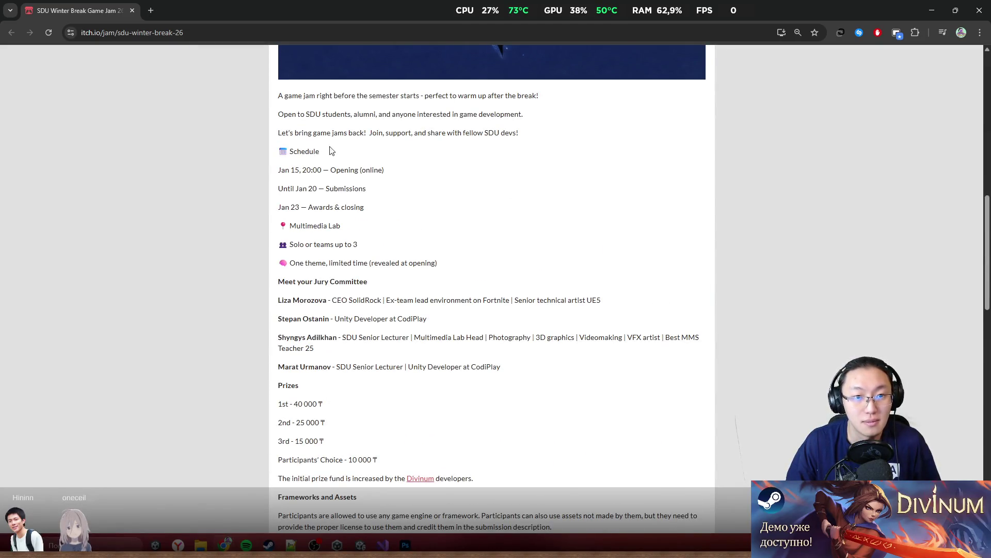
{"action": "left_click_drag", "start_coordinate": [278, 96], "coordinate": [456, 201]}
{"action": "left_click", "coordinate": [474, 203]}
{"action": "scroll", "coordinate": [465, 212], "scroll_direction": "up", "scroll_amount": 8}
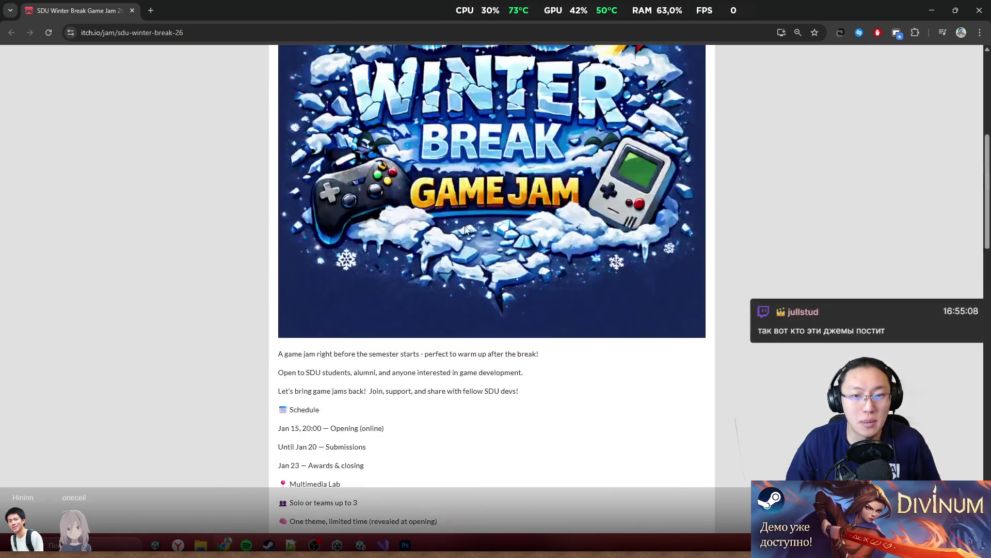
{"action": "scroll", "coordinate": [319, 227], "scroll_direction": "up", "scroll_amount": 2}
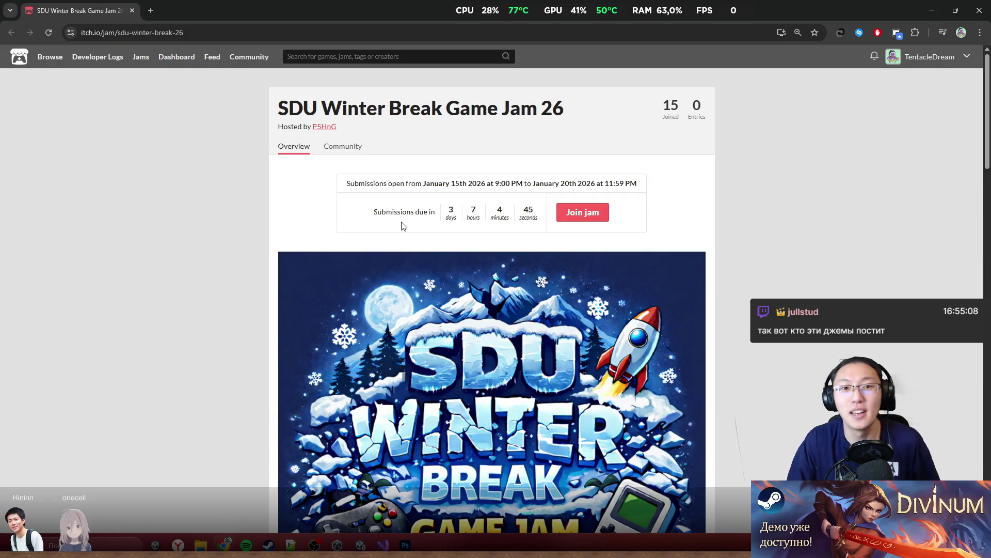
{"action": "scroll", "coordinate": [283, 233], "scroll_direction": "down", "scroll_amount": 10}
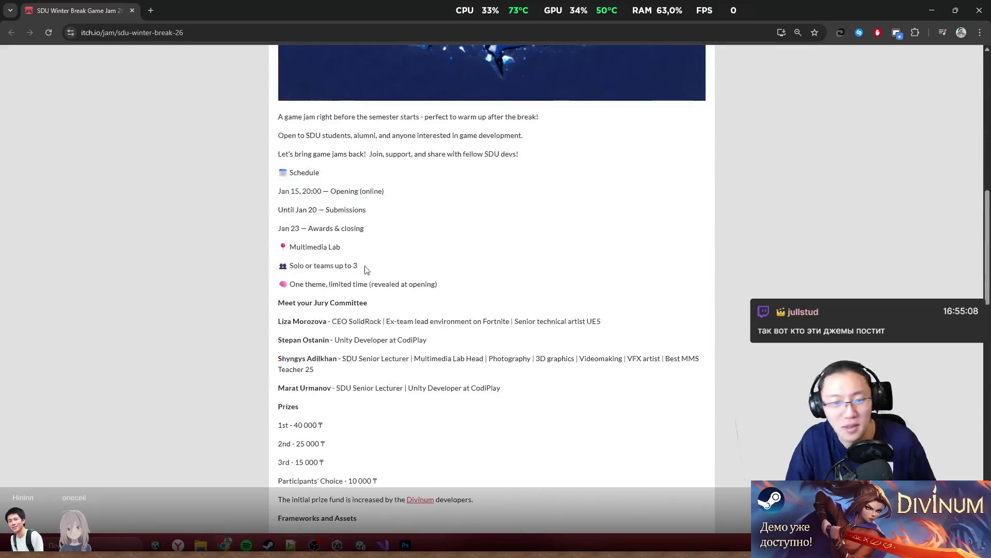
{"action": "scroll", "coordinate": [408, 260], "scroll_direction": "up", "scroll_amount": 10}
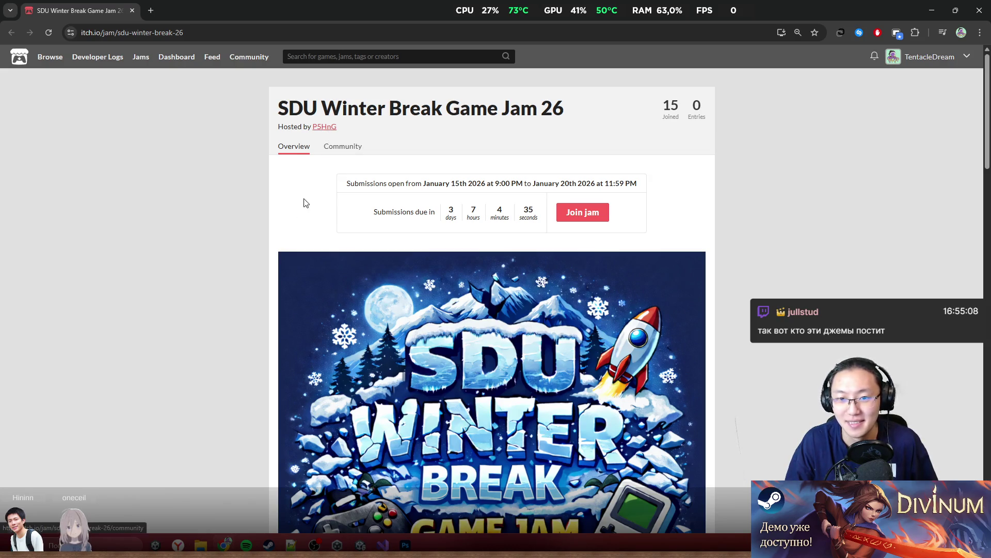
{"action": "scroll", "coordinate": [299, 211], "scroll_direction": "down", "scroll_amount": 1}
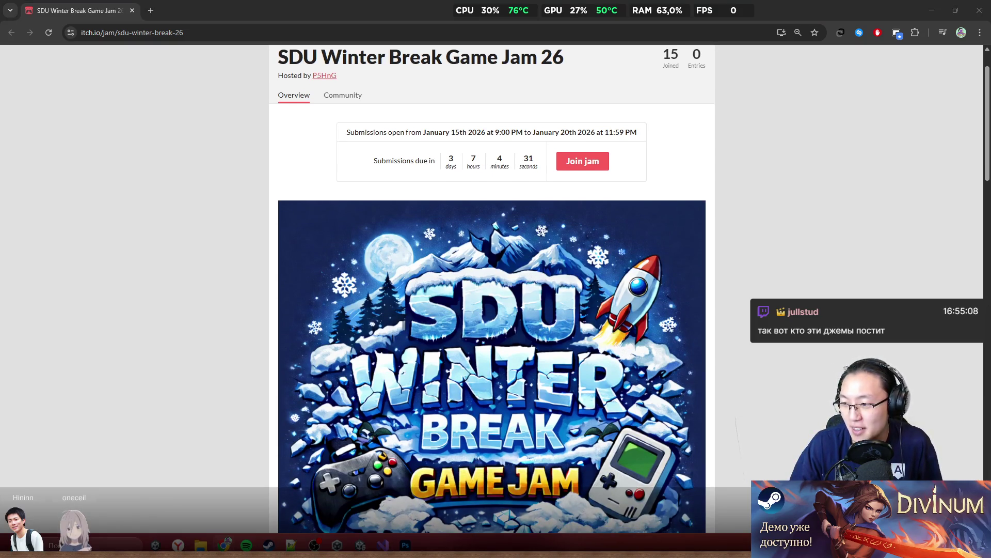
{"action": "left_click", "coordinate": [765, 253]}
{"action": "scroll", "coordinate": [752, 253], "scroll_direction": "down", "scroll_amount": 9}
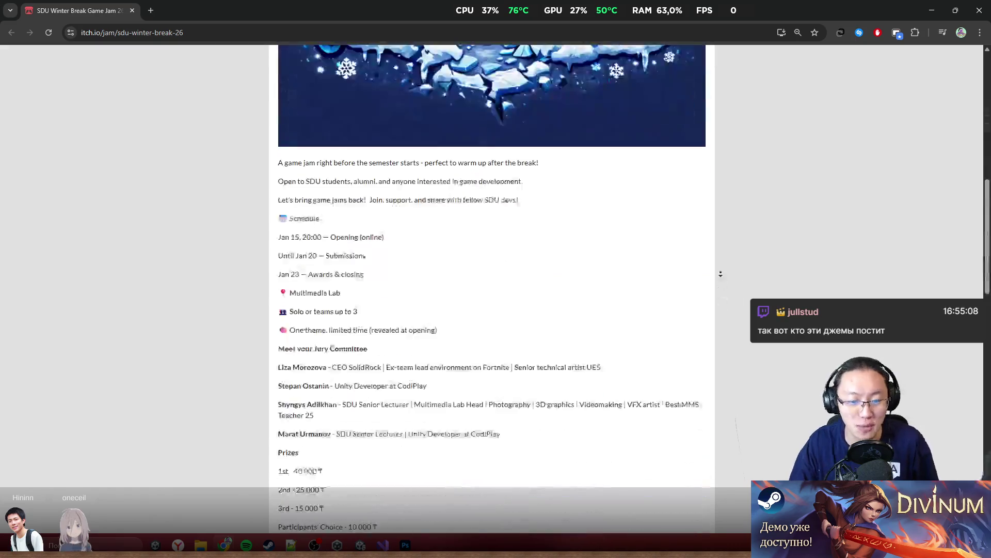
{"action": "middle_click", "coordinate": [752, 255]}
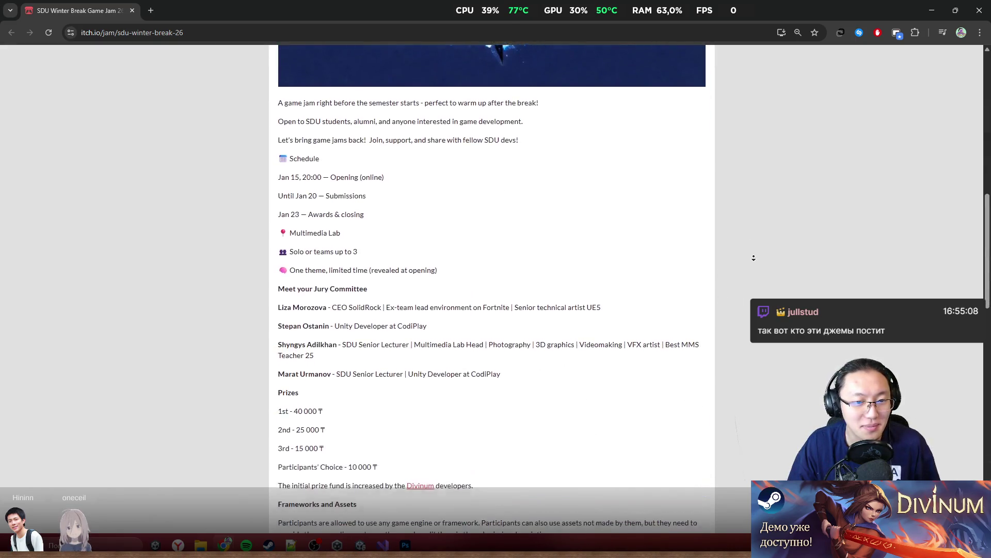
{"action": "middle_click", "coordinate": [750, 259]}
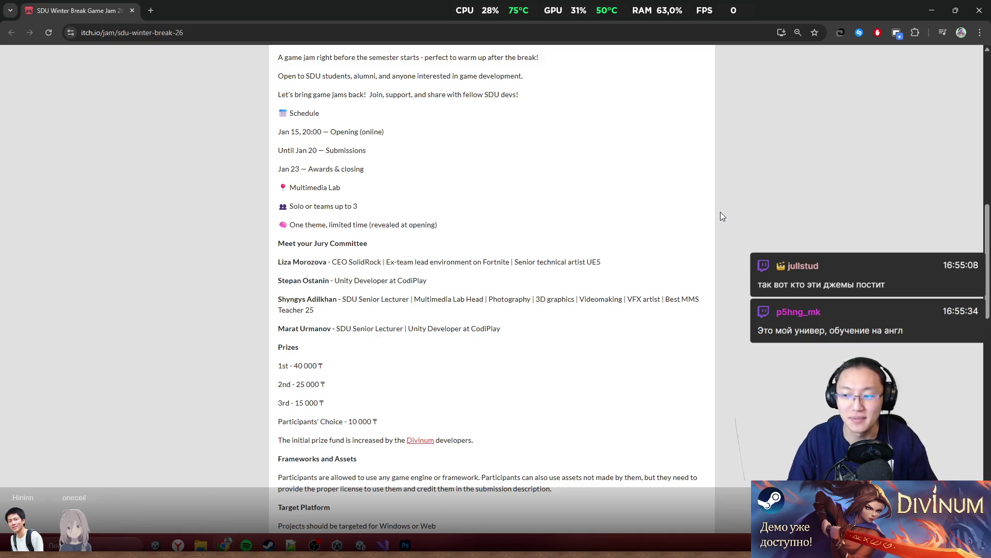
{"action": "scroll", "coordinate": [735, 220], "scroll_direction": "down", "scroll_amount": 3}
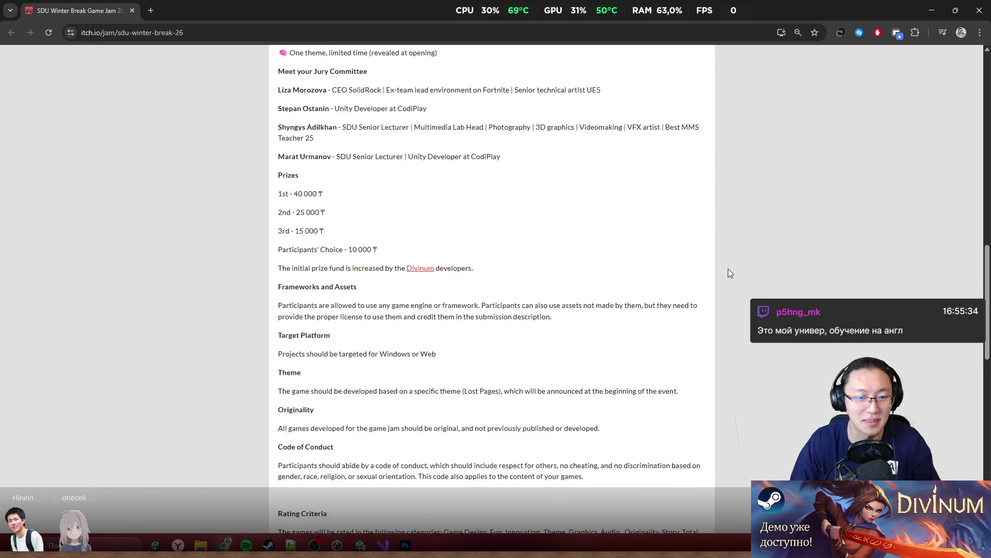
{"action": "scroll", "coordinate": [730, 268], "scroll_direction": "up", "scroll_amount": 3}
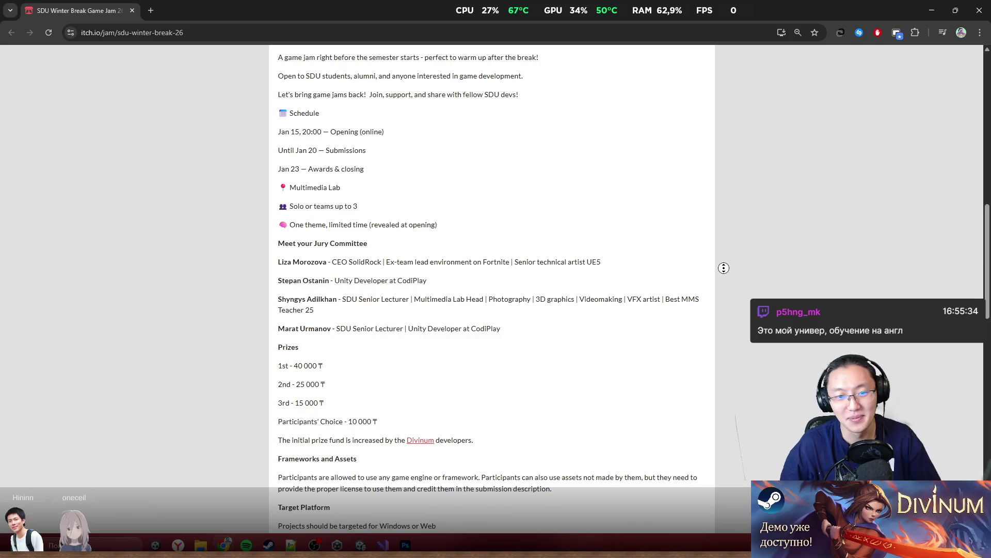
{"action": "scroll", "coordinate": [690, 279], "scroll_direction": "down", "scroll_amount": 1}
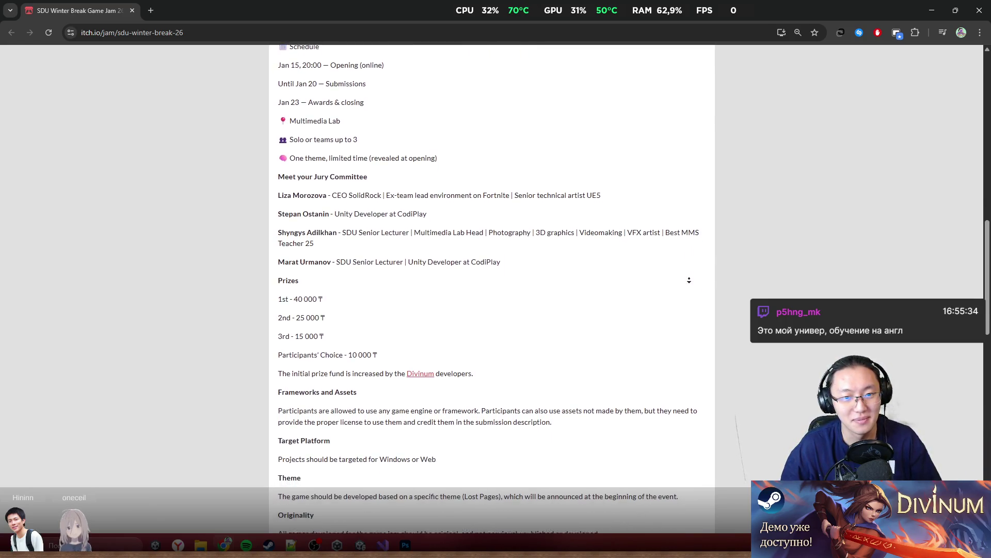
{"action": "middle_click", "coordinate": [692, 280]}
{"action": "scroll", "coordinate": [691, 272], "scroll_direction": "up", "scroll_amount": 5}
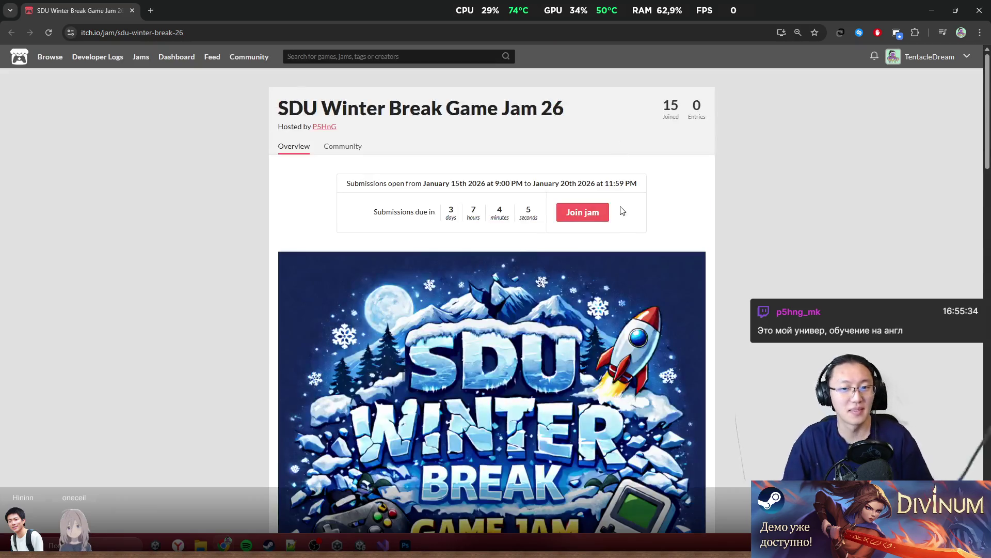
{"action": "middle_click", "coordinate": [708, 221]}
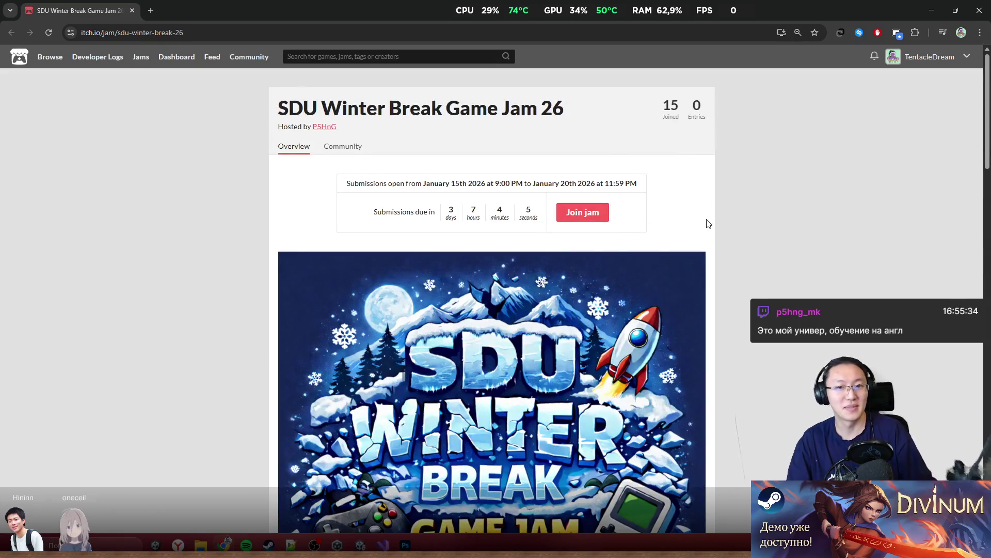
{"action": "scroll", "coordinate": [726, 170], "scroll_direction": "down", "scroll_amount": 2}
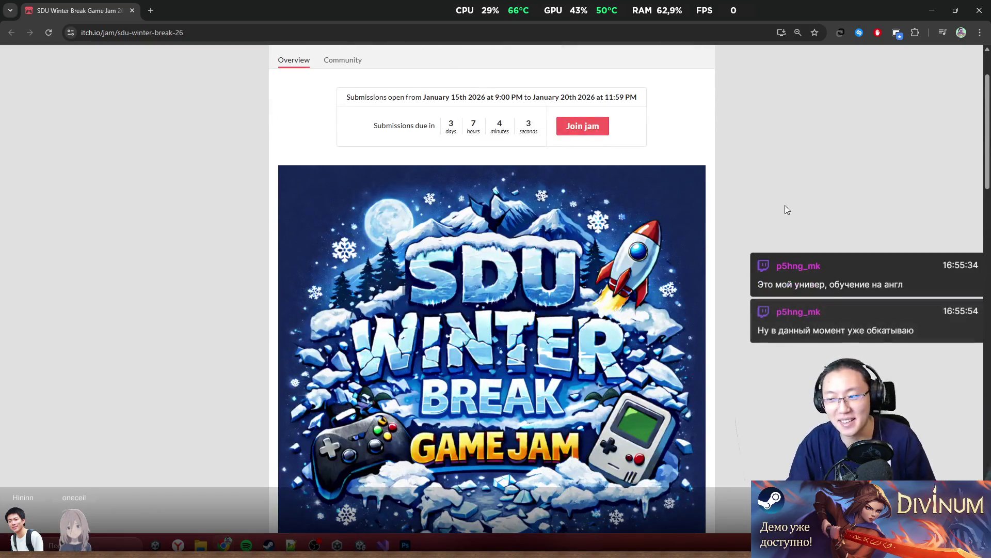
{"action": "scroll", "coordinate": [785, 205], "scroll_direction": "down", "scroll_amount": 3}
{"action": "scroll", "coordinate": [492, 258], "scroll_direction": "down", "scroll_amount": 6}
{"action": "scroll", "coordinate": [791, 251], "scroll_direction": "down", "scroll_amount": 1}
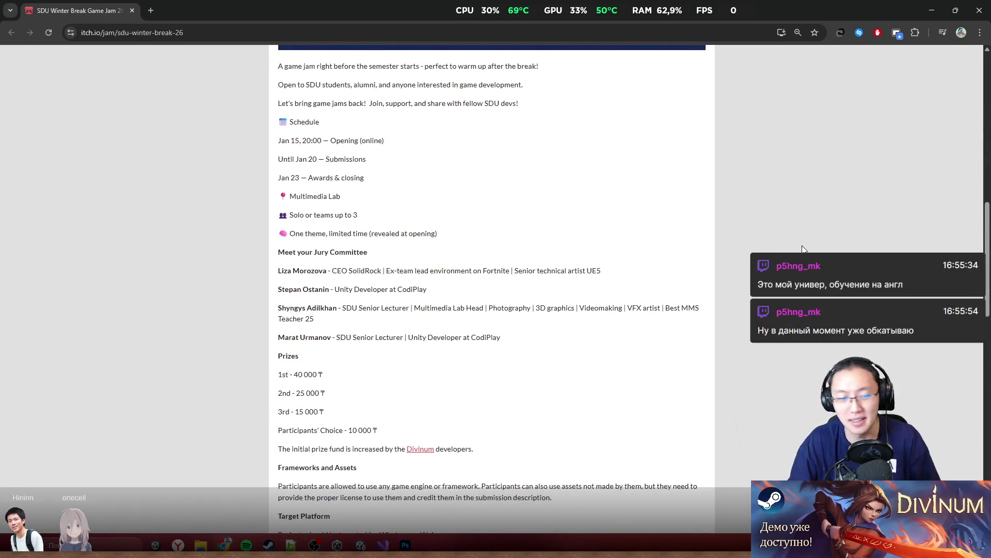
{"action": "middle_click", "coordinate": [743, 303]}
{"action": "scroll", "coordinate": [741, 293], "scroll_direction": "up", "scroll_amount": 3}
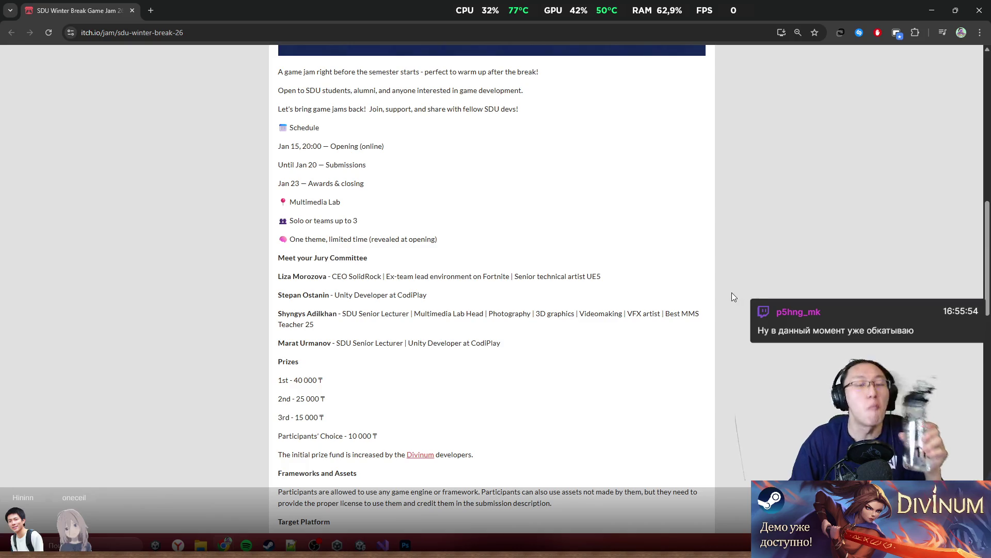
{"action": "middle_click", "coordinate": [754, 294]}
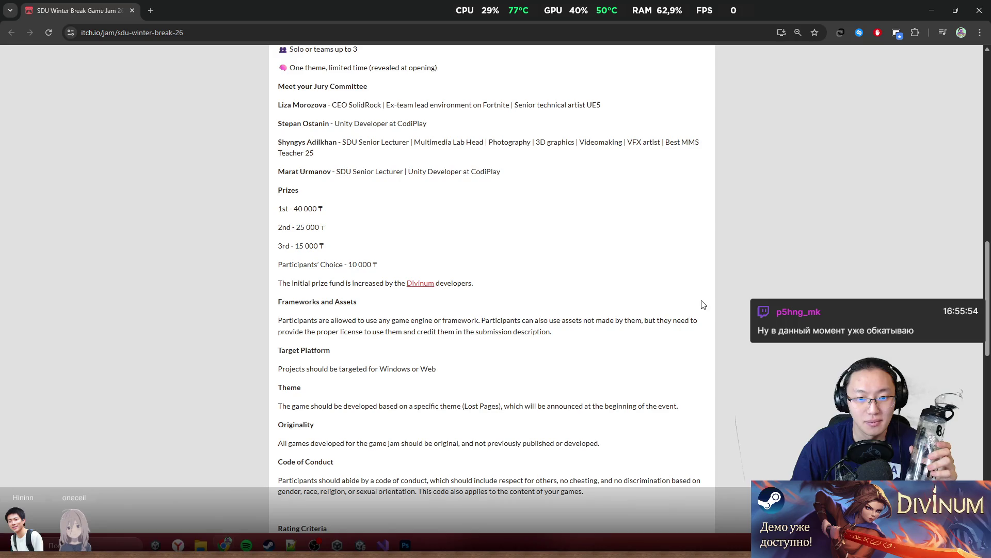
{"action": "scroll", "coordinate": [327, 304], "scroll_direction": "up", "scroll_amount": 2}
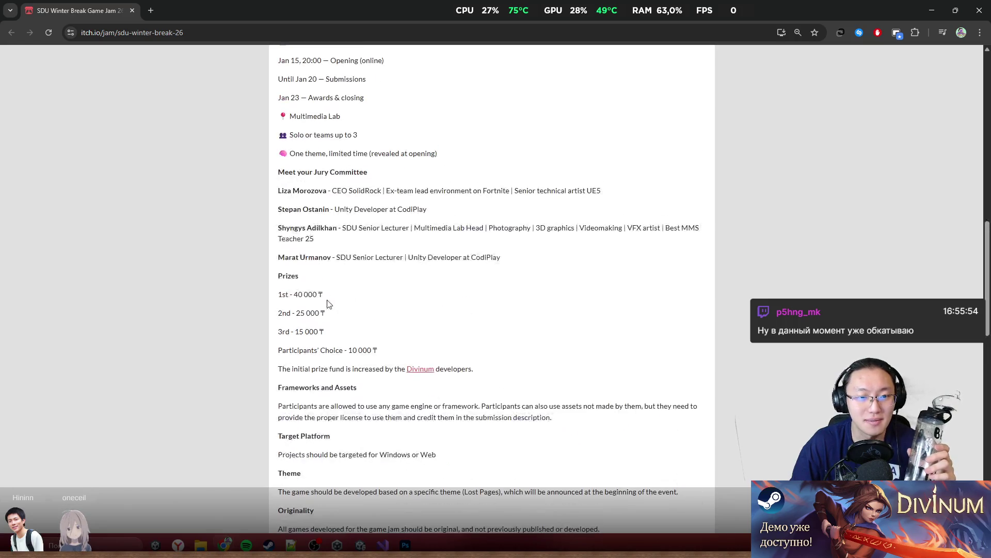
{"action": "left_click_drag", "start_coordinate": [279, 347], "coordinate": [422, 381]}
{"action": "left_click", "coordinate": [503, 378]}
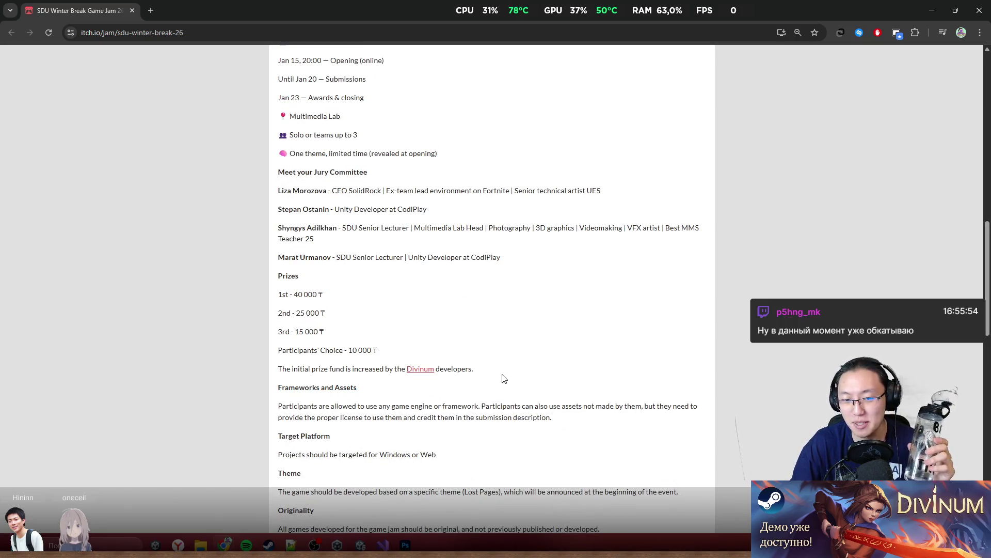
{"action": "left_click_drag", "start_coordinate": [279, 346], "coordinate": [423, 384]}
{"action": "left_click", "coordinate": [559, 377]}
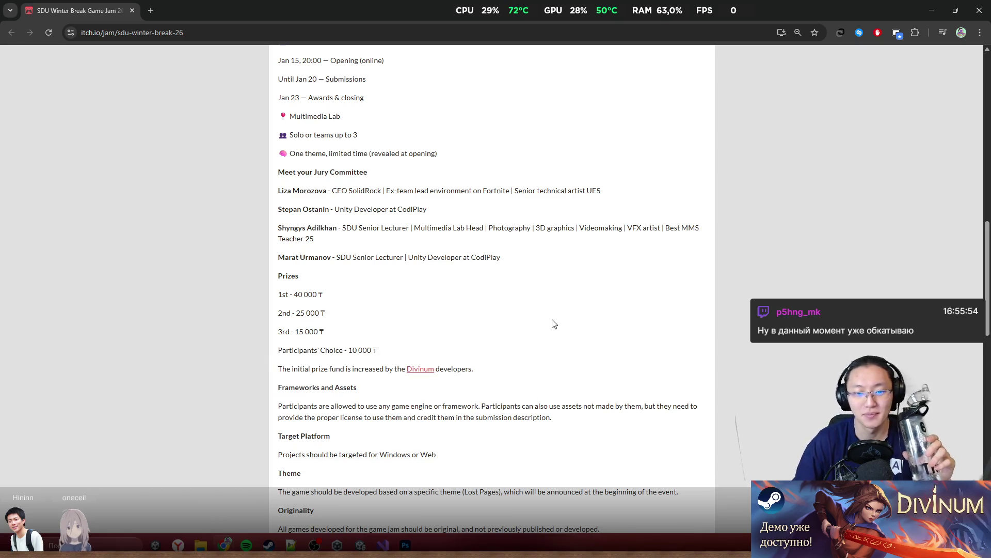
{"action": "scroll", "coordinate": [587, 323], "scroll_direction": "down", "scroll_amount": 3}
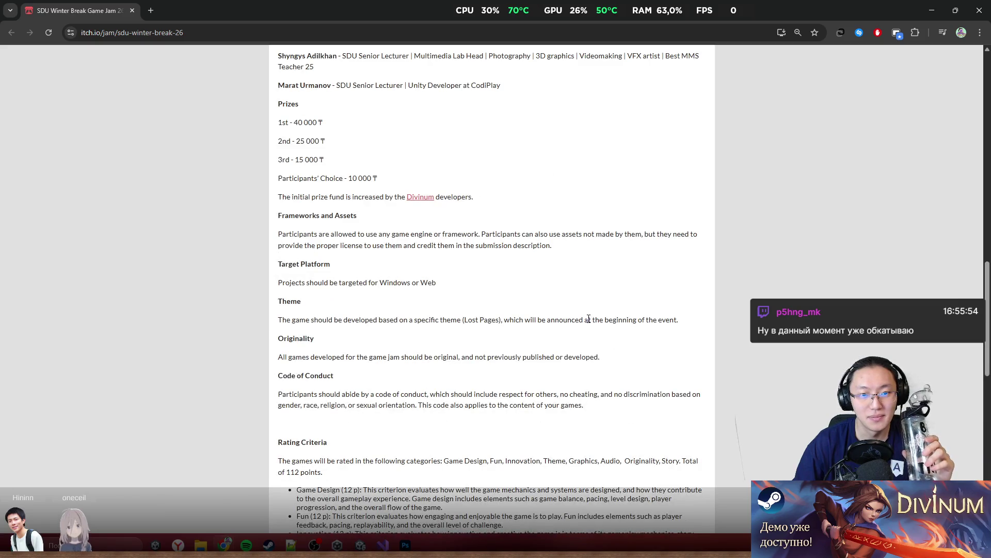
{"action": "scroll", "coordinate": [587, 317], "scroll_direction": "down", "scroll_amount": 3}
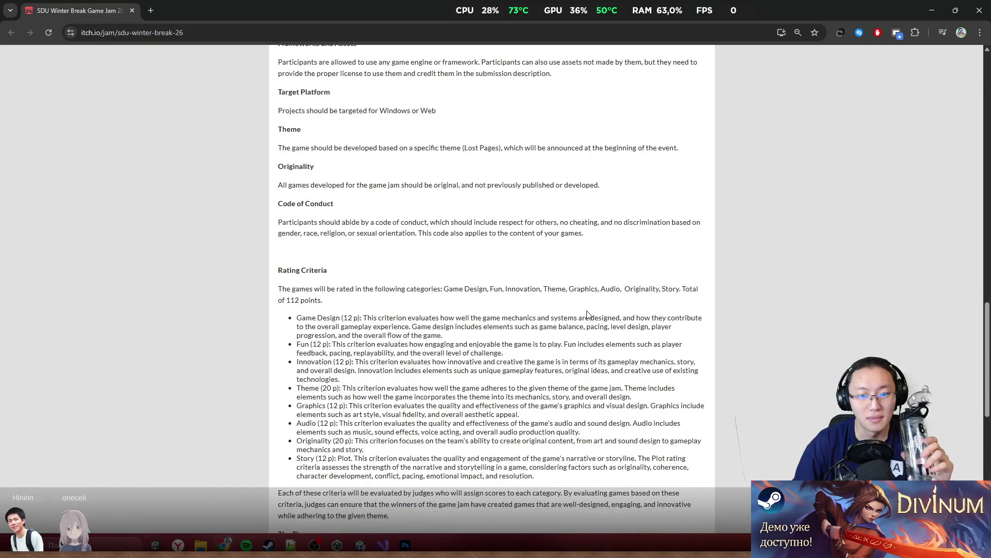
{"action": "scroll", "coordinate": [587, 314], "scroll_direction": "down", "scroll_amount": 8}
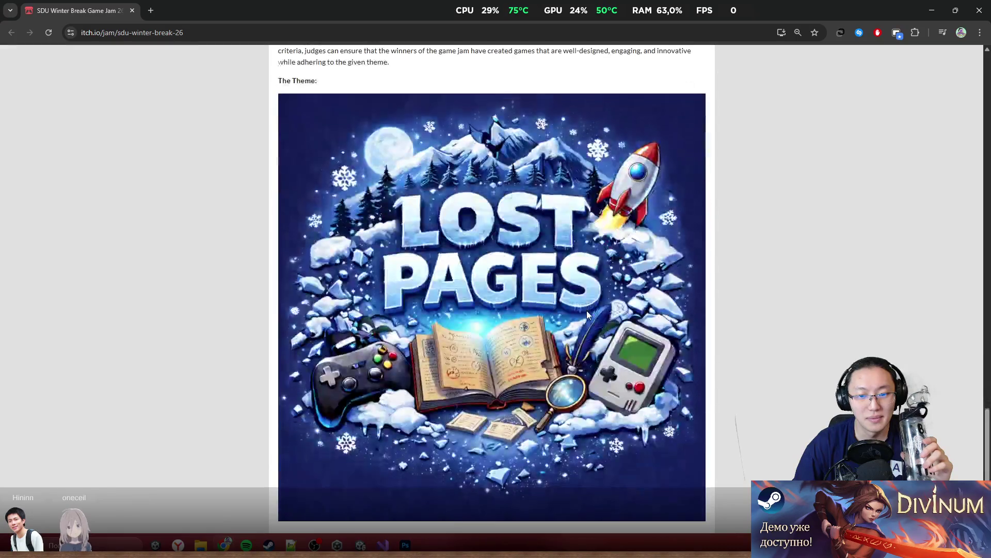
{"action": "scroll", "coordinate": [587, 311], "scroll_direction": "up", "scroll_amount": 15}
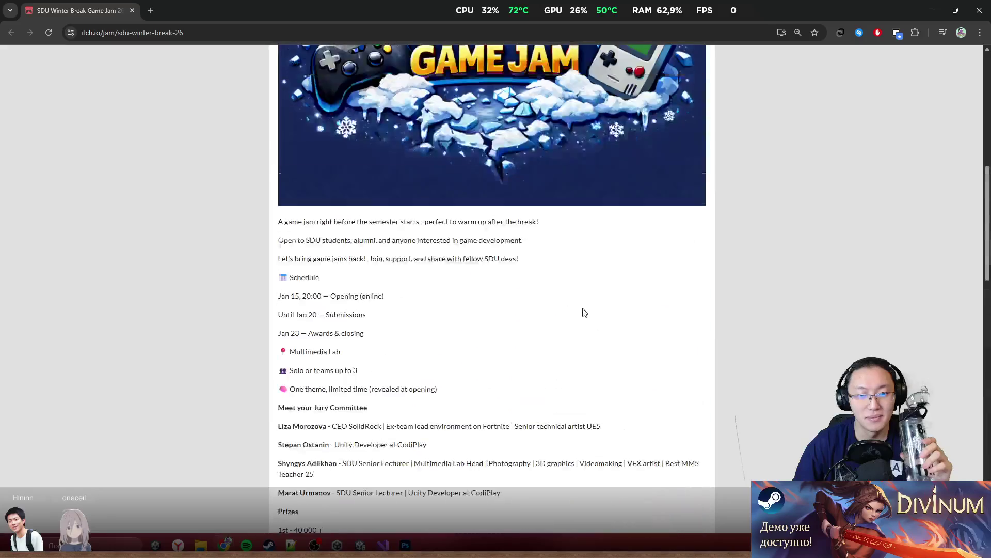
{"action": "scroll", "coordinate": [755, 304], "scroll_direction": "down", "scroll_amount": 7}
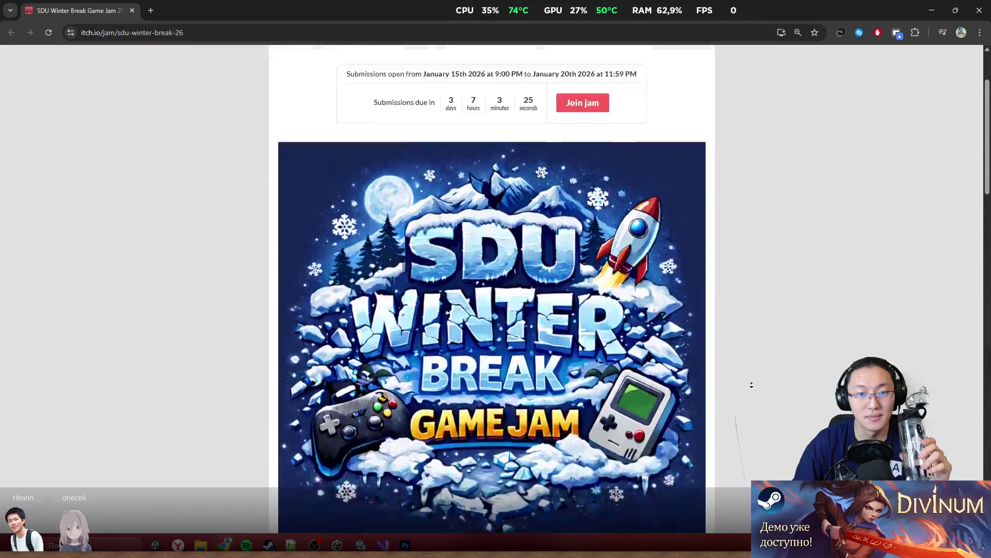
{"action": "scroll", "coordinate": [754, 304], "scroll_direction": "down", "scroll_amount": 1}
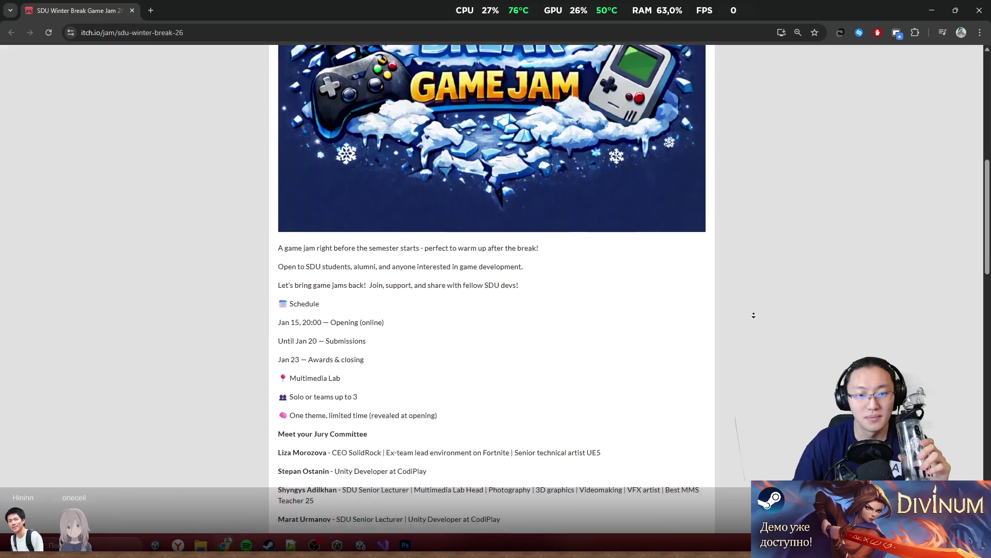
{"action": "left_click_drag", "start_coordinate": [360, 252], "coordinate": [376, 261]}
{"action": "middle_click", "coordinate": [522, 319]}
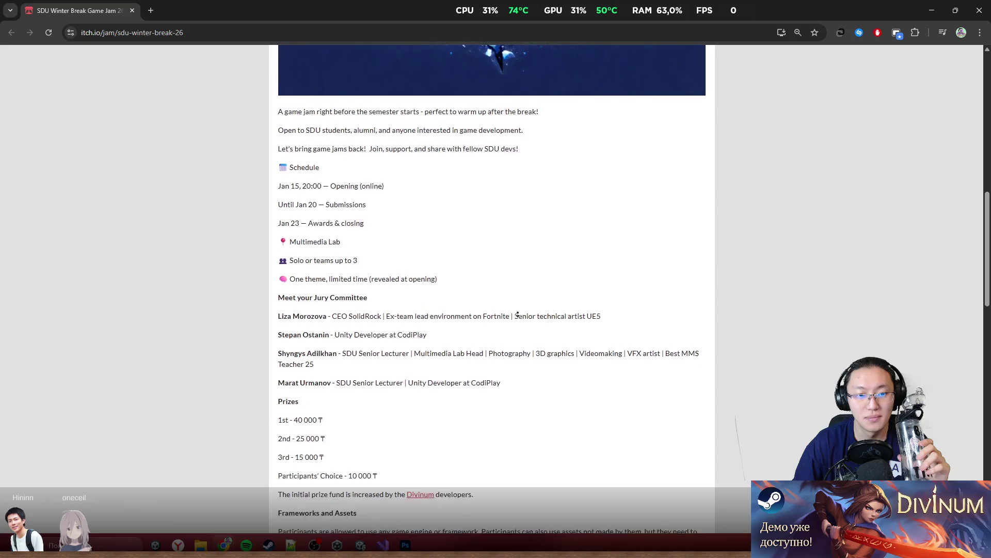
{"action": "middle_click", "coordinate": [518, 309]}
{"action": "scroll", "coordinate": [515, 315], "scroll_direction": "down", "scroll_amount": 4}
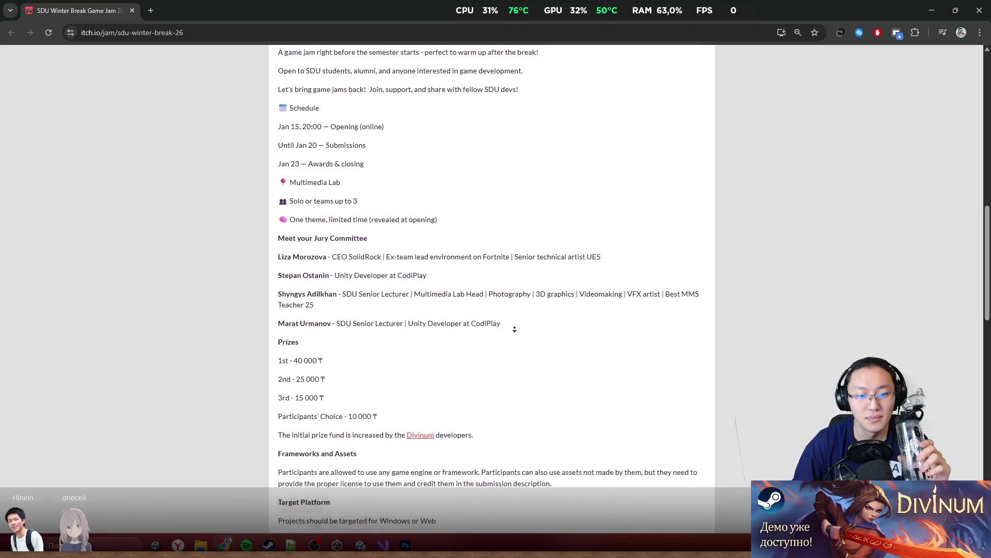
{"action": "left_click_drag", "start_coordinate": [532, 316], "coordinate": [536, 325]}
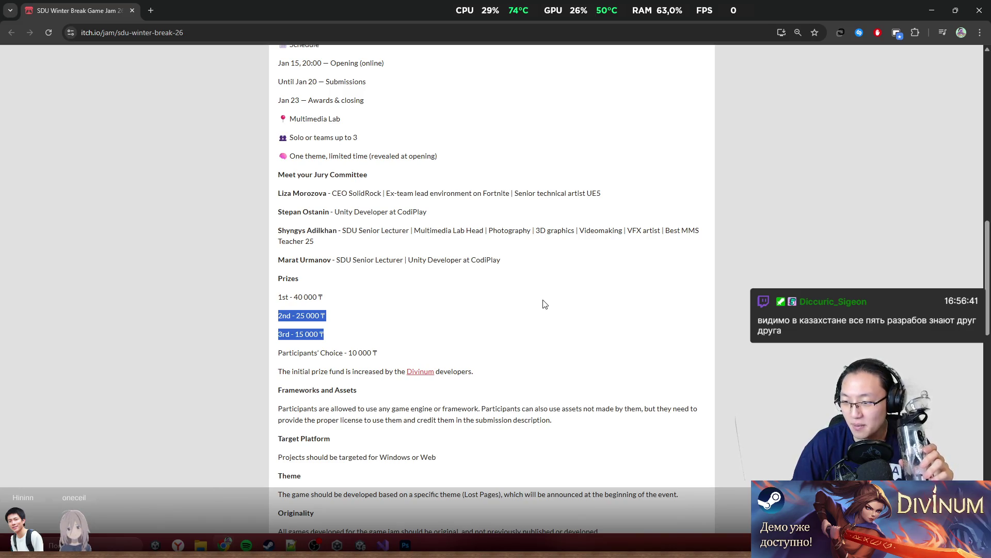
{"action": "left_click", "coordinate": [540, 299]}
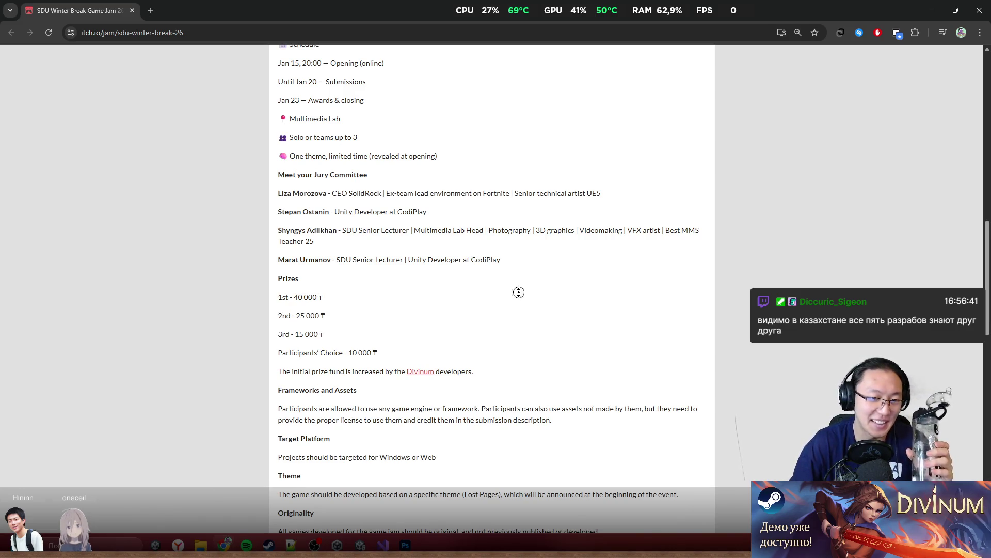
{"action": "scroll", "coordinate": [518, 291], "scroll_direction": "down", "scroll_amount": 1}
{"action": "left_click", "coordinate": [539, 281]}
{"action": "mouse_move", "coordinate": [529, 290]}
{"action": "left_mouse_down"}
{"action": "mouse_move", "coordinate": [534, 309]}
{"action": "mouse_move", "coordinate": [508, 302]}
{"action": "left_mouse_up"}
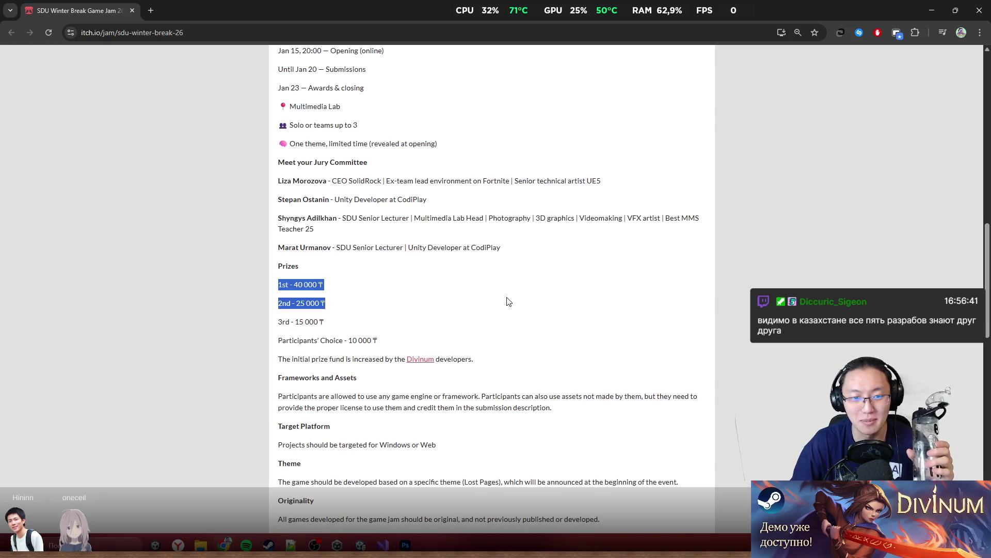
{"action": "left_click_drag", "start_coordinate": [501, 264], "coordinate": [551, 295]}
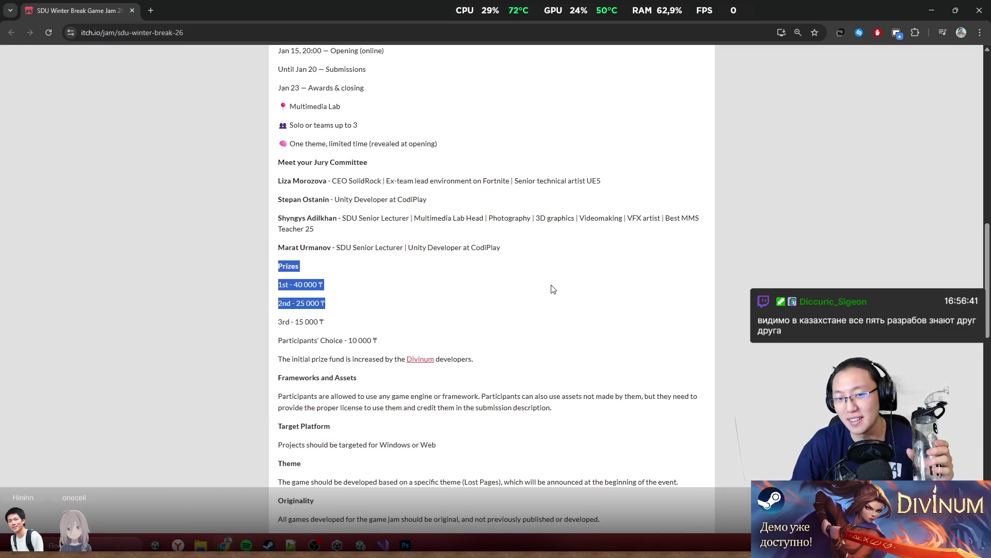
{"action": "left_click", "coordinate": [554, 270]}
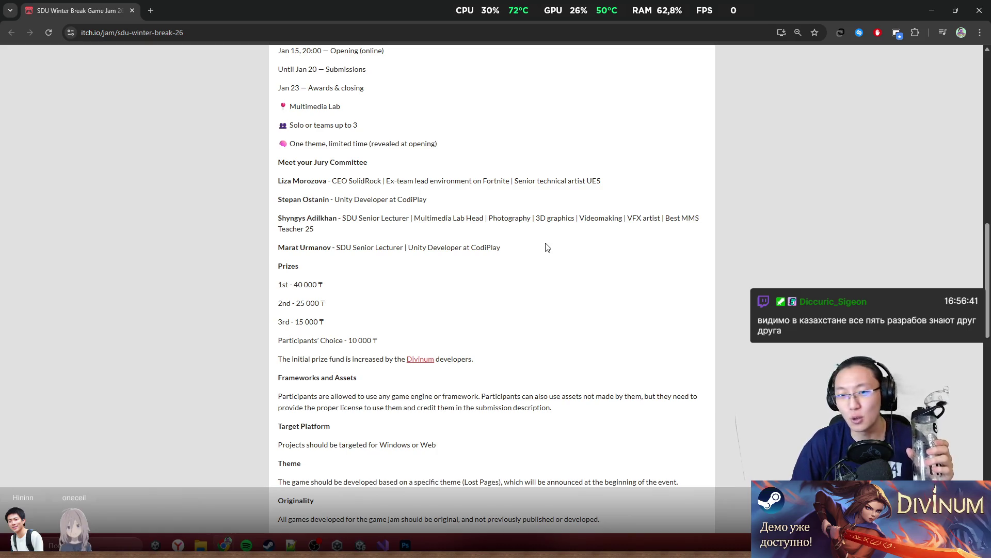
{"action": "left_click_drag", "start_coordinate": [548, 247], "coordinate": [572, 284]}
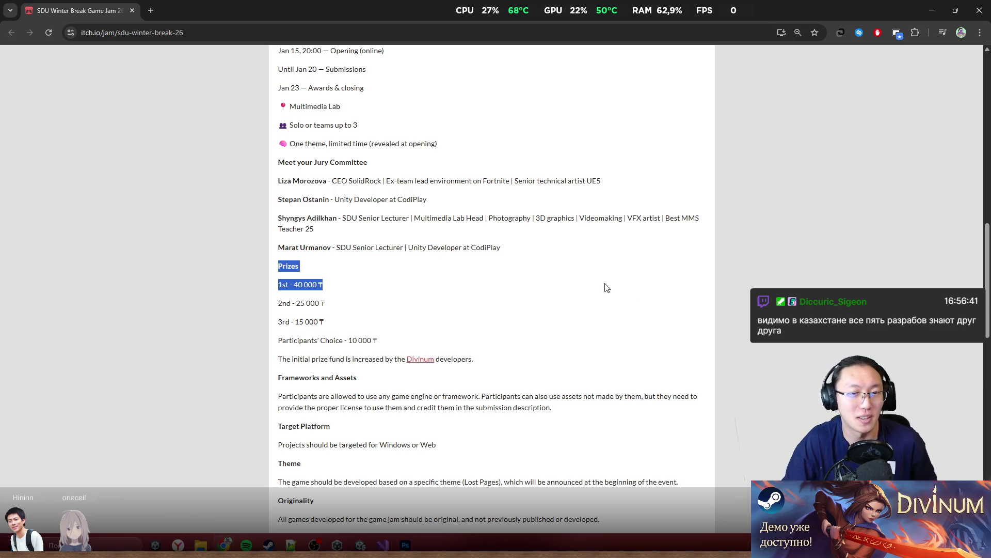
{"action": "scroll", "coordinate": [509, 211], "scroll_direction": "down", "scroll_amount": 3}
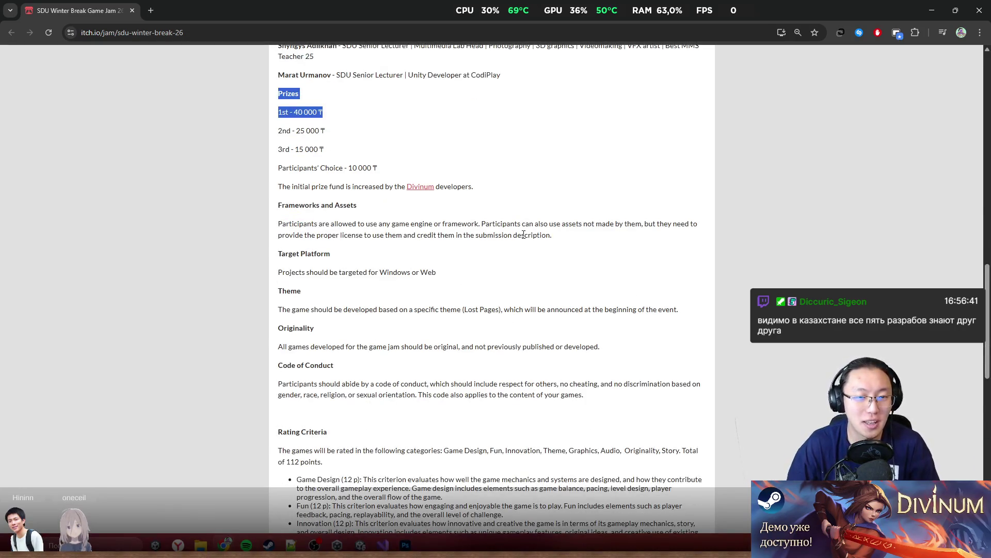
{"action": "left_click", "coordinate": [385, 149]}
{"action": "scroll", "coordinate": [392, 147], "scroll_direction": "down", "scroll_amount": 1}
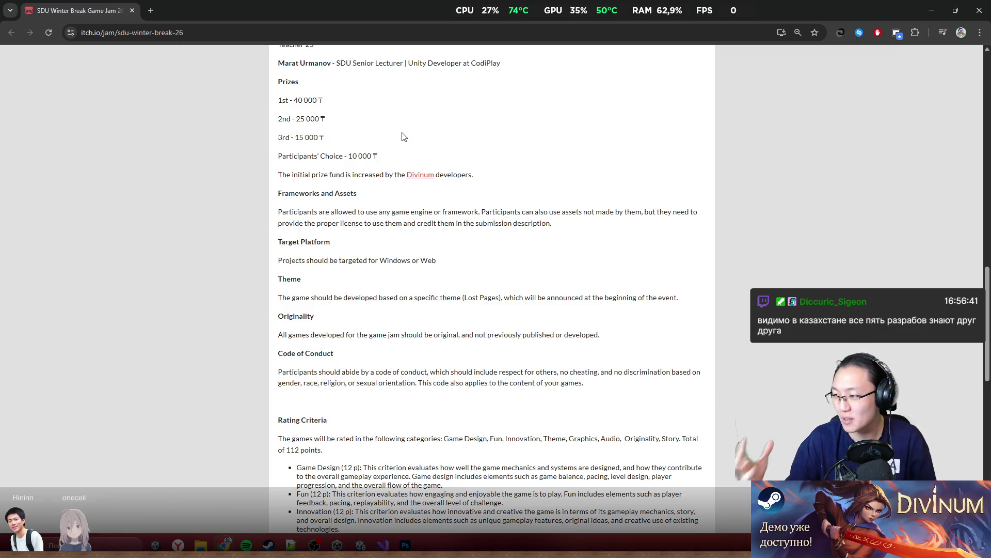
{"action": "scroll", "coordinate": [408, 155], "scroll_direction": "up", "scroll_amount": 4}
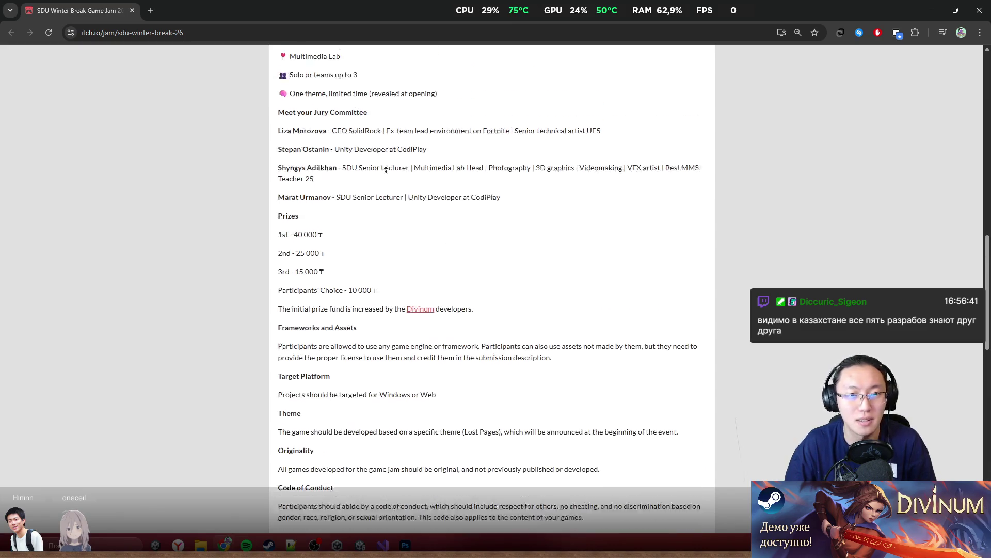
{"action": "scroll", "coordinate": [386, 179], "scroll_direction": "up", "scroll_amount": 2}
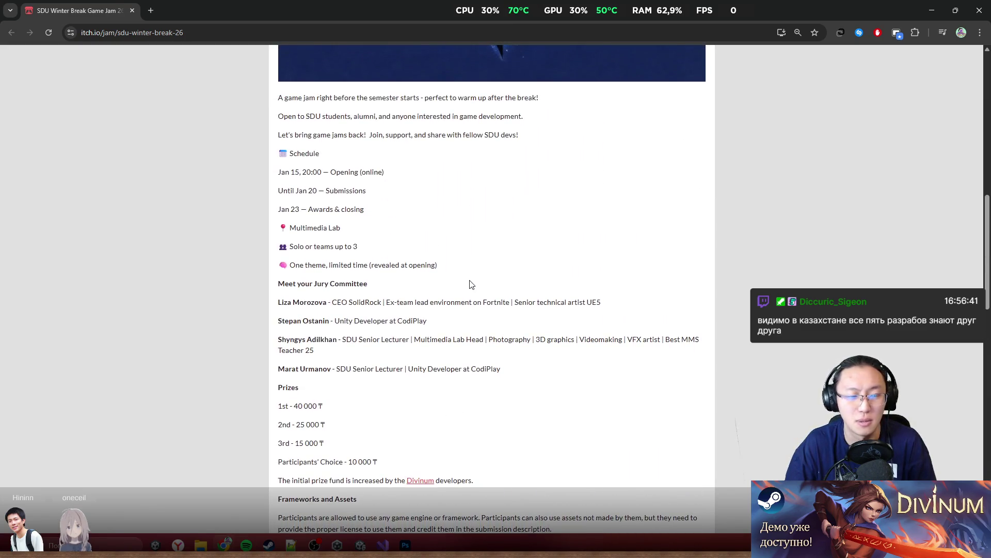
{"action": "scroll", "coordinate": [473, 308], "scroll_direction": "down", "scroll_amount": 4}
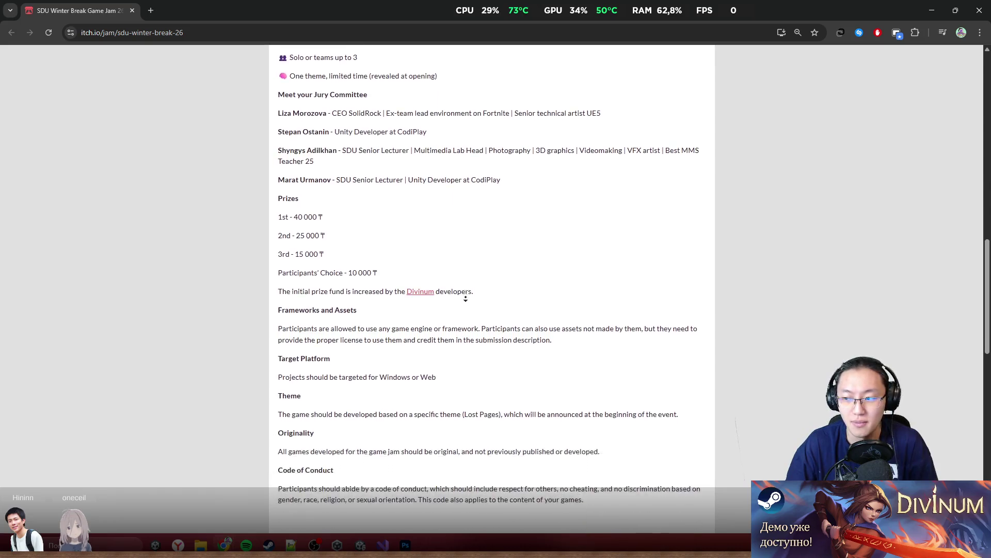
{"action": "scroll", "coordinate": [464, 298], "scroll_direction": "down", "scroll_amount": 2}
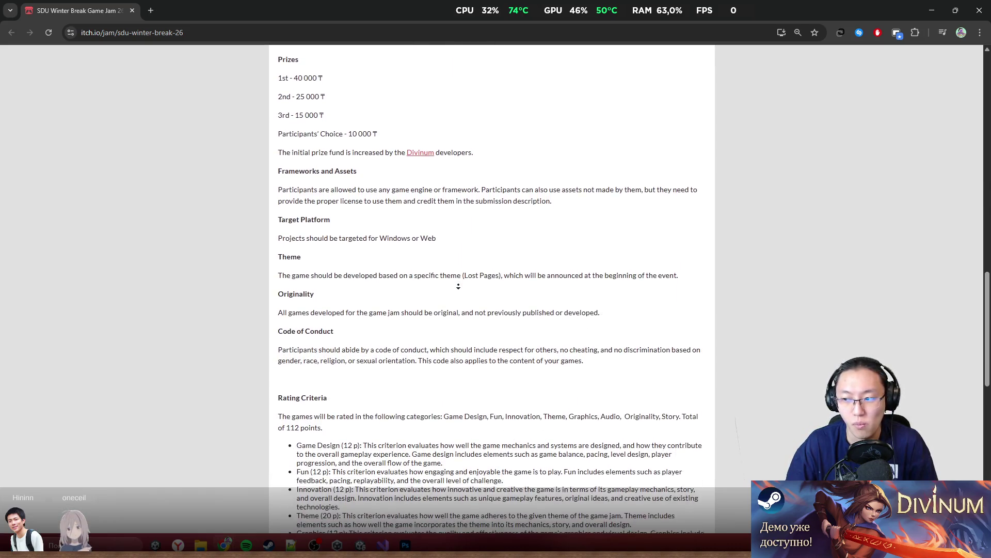
{"action": "scroll", "coordinate": [458, 286], "scroll_direction": "down", "scroll_amount": 1}
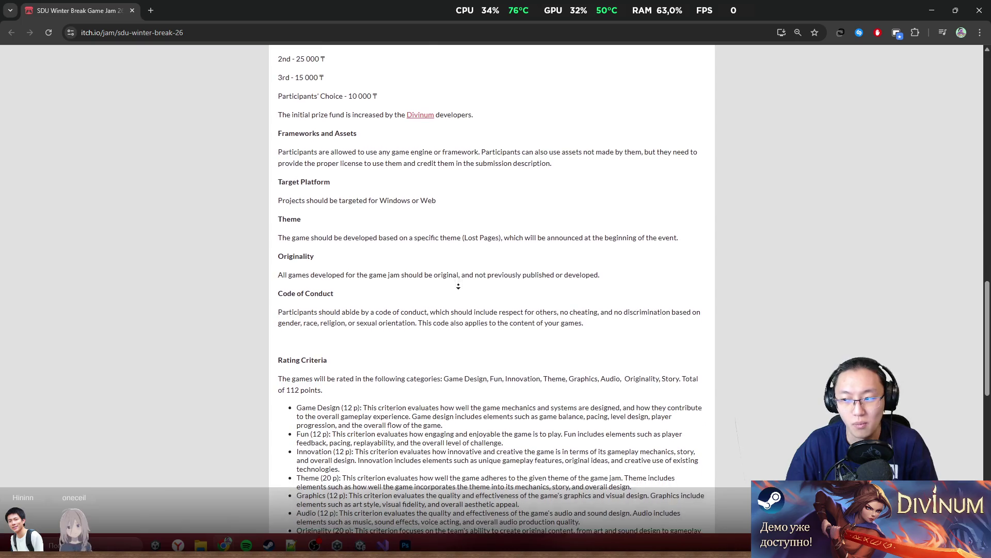
{"action": "scroll", "coordinate": [458, 286], "scroll_direction": "down", "scroll_amount": 1}
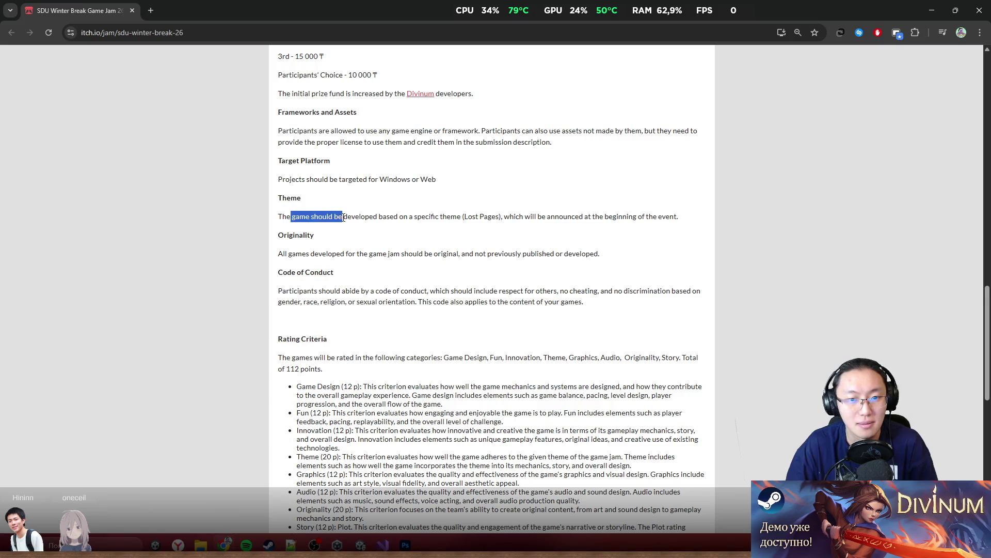
{"action": "left_click_drag", "start_coordinate": [344, 217], "coordinate": [438, 213]}
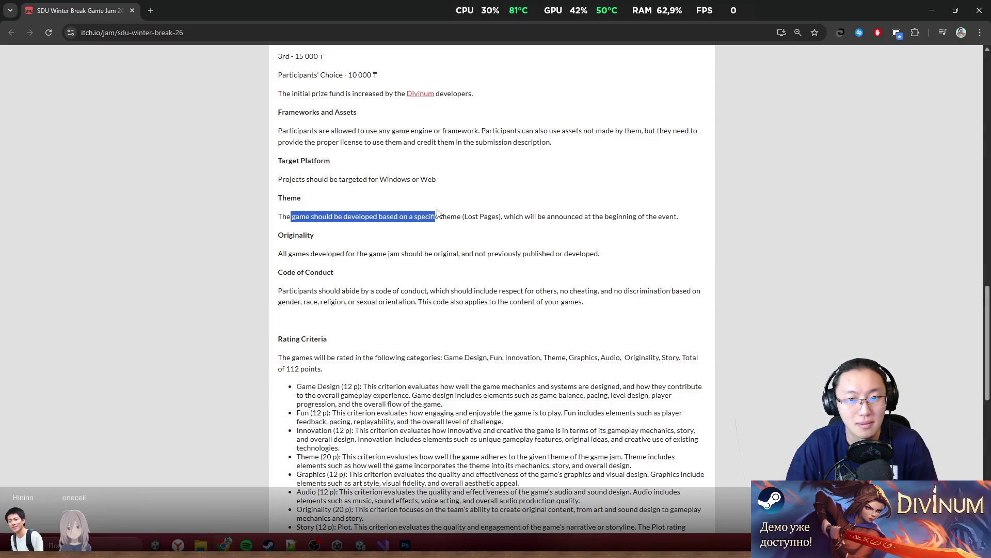
{"action": "mouse_move", "coordinate": [511, 213]}
{"action": "left_mouse_down"}
{"action": "mouse_move", "coordinate": [534, 235]}
{"action": "mouse_move", "coordinate": [538, 217]}
{"action": "mouse_move", "coordinate": [505, 216]}
{"action": "left_mouse_up"}
{"action": "left_click", "coordinate": [471, 217]}
{"action": "scroll", "coordinate": [479, 408], "scroll_direction": "down", "scroll_amount": 10}
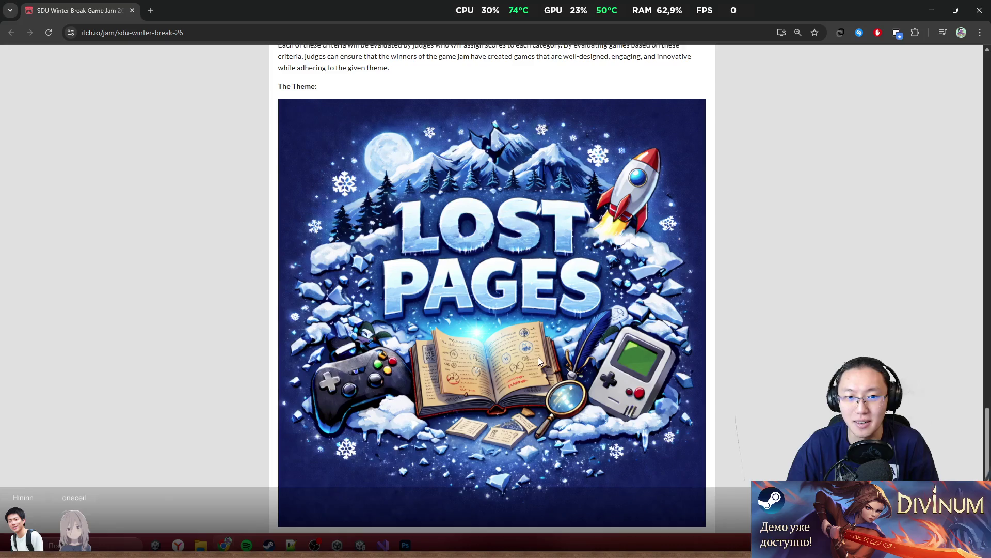
Step: Browse up and down through the SDU Winter Break Game Jam page on itch.io
{"action": "scroll", "coordinate": [516, 341], "scroll_direction": "up", "scroll_amount": 15}
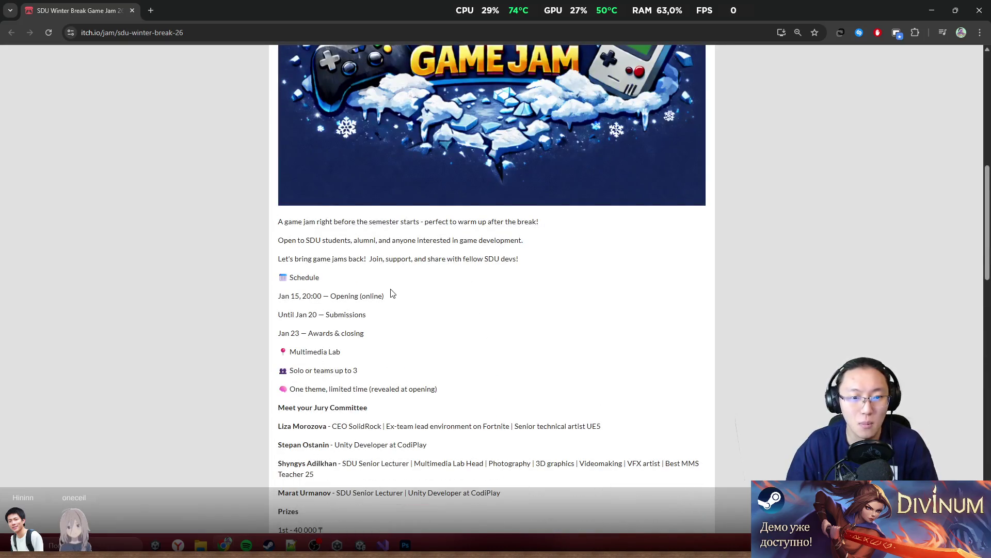
{"action": "middle_click", "coordinate": [419, 288]}
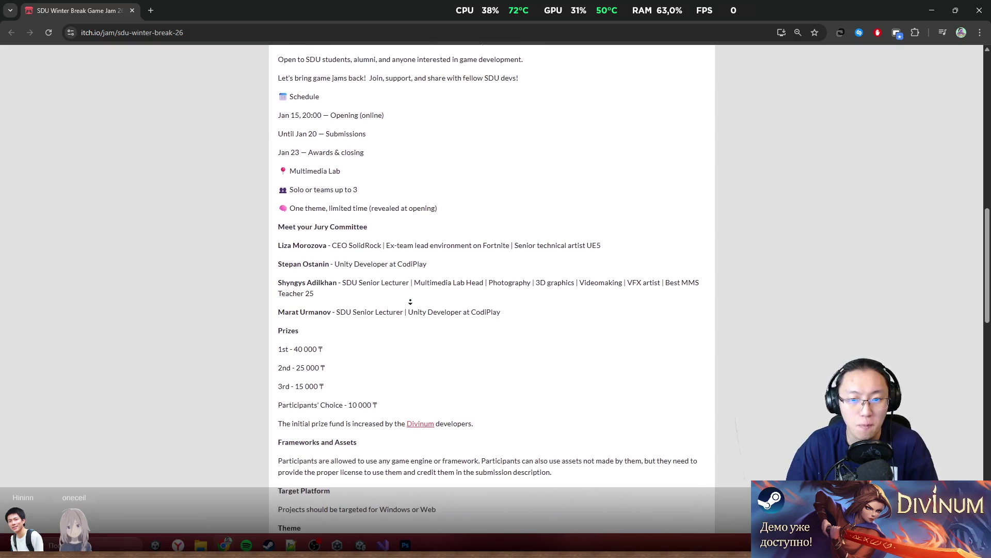
{"action": "middle_click", "coordinate": [410, 295]}
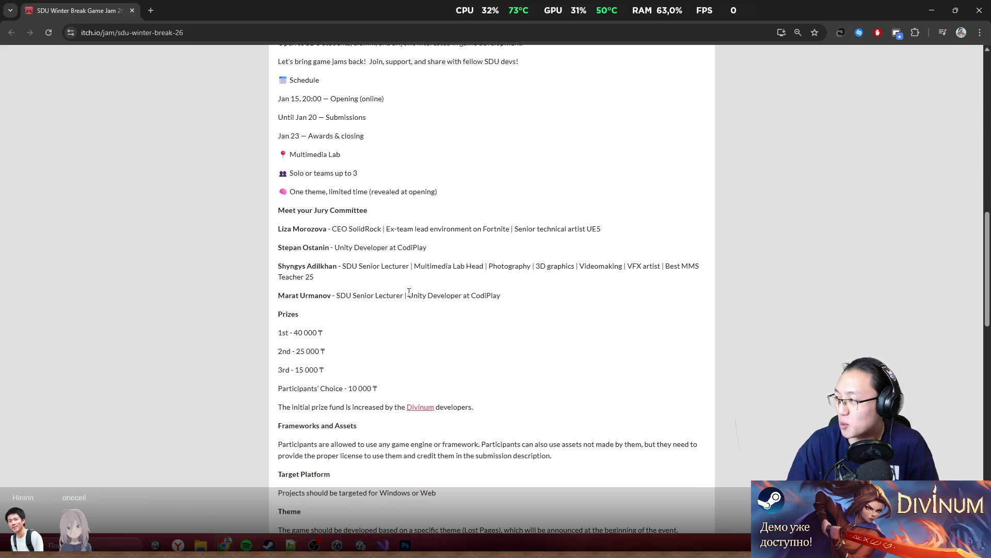
{"action": "middle_click", "coordinate": [407, 258]}
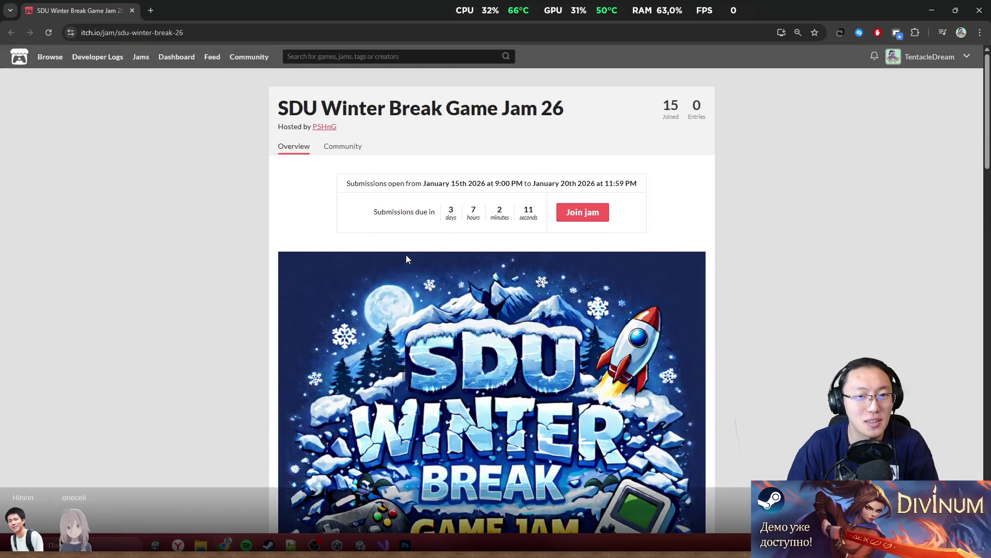
{"action": "middle_click", "coordinate": [407, 217]}
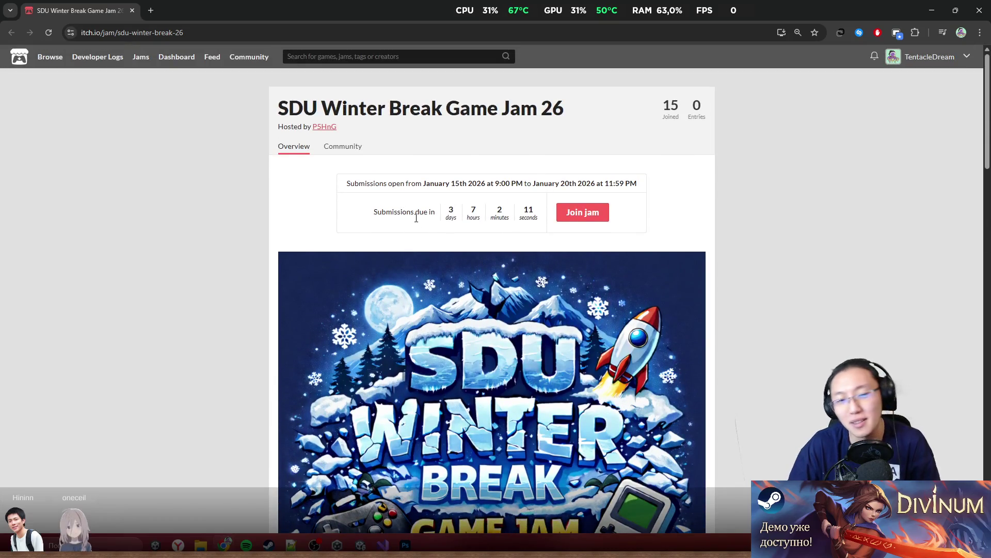
{"action": "scroll", "coordinate": [534, 243], "scroll_direction": "down", "scroll_amount": 8}
{"action": "scroll", "coordinate": [529, 312], "scroll_direction": "up", "scroll_amount": 8}
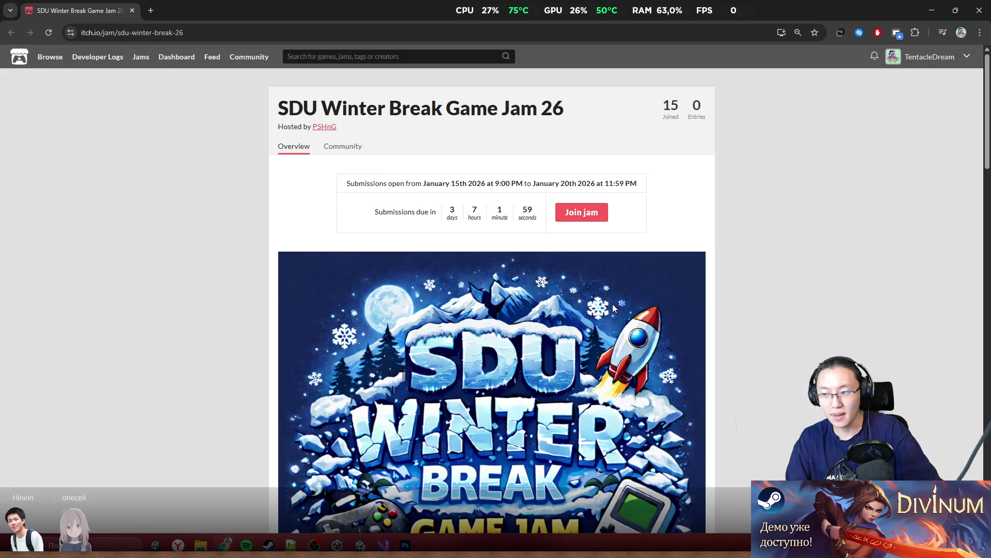
{"action": "scroll", "coordinate": [613, 308], "scroll_direction": "down", "scroll_amount": 6}
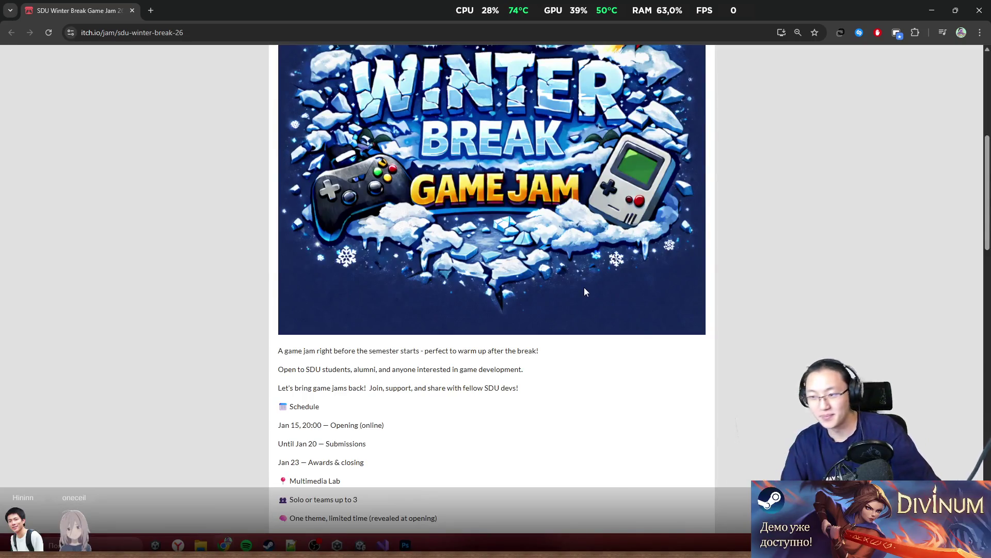
{"action": "scroll", "coordinate": [571, 295], "scroll_direction": "down", "scroll_amount": 3}
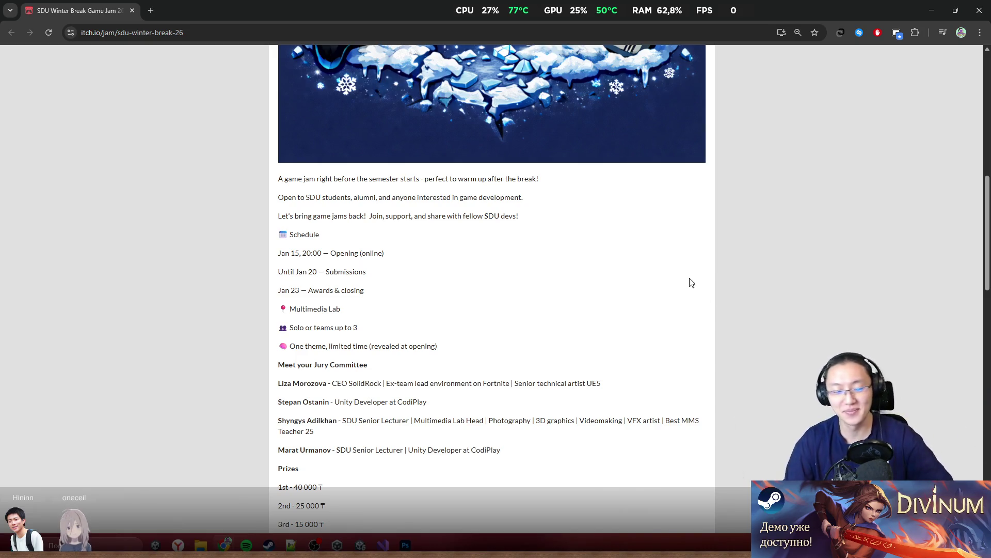
{"action": "scroll", "coordinate": [427, 291], "scroll_direction": "down", "scroll_amount": 3}
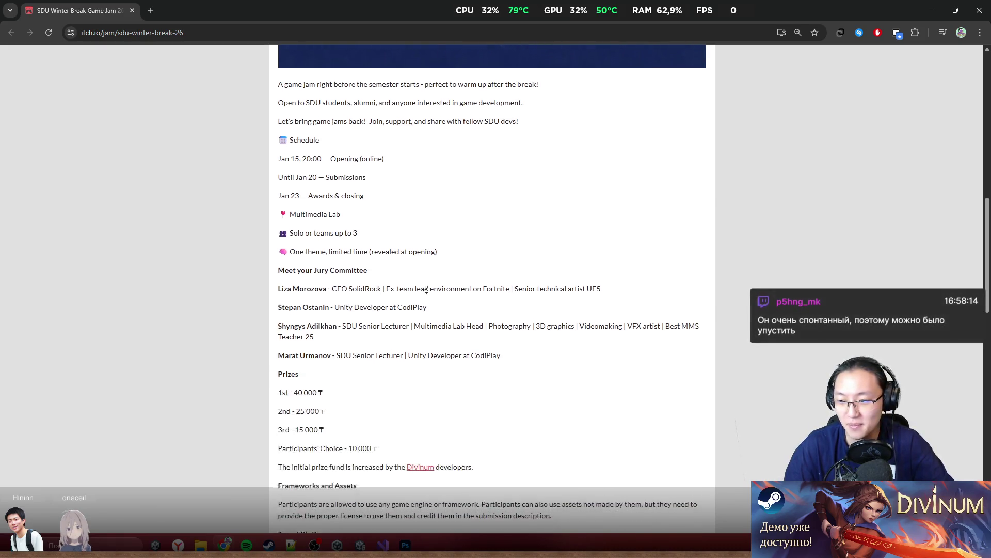
{"action": "scroll", "coordinate": [427, 291], "scroll_direction": "down", "scroll_amount": 5}
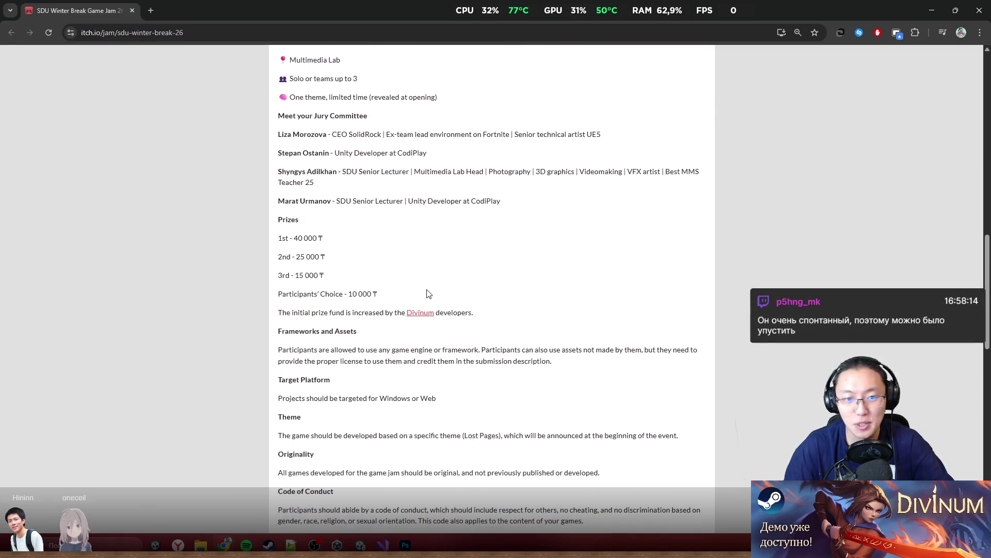
{"action": "scroll", "coordinate": [478, 326], "scroll_direction": "down", "scroll_amount": 1}
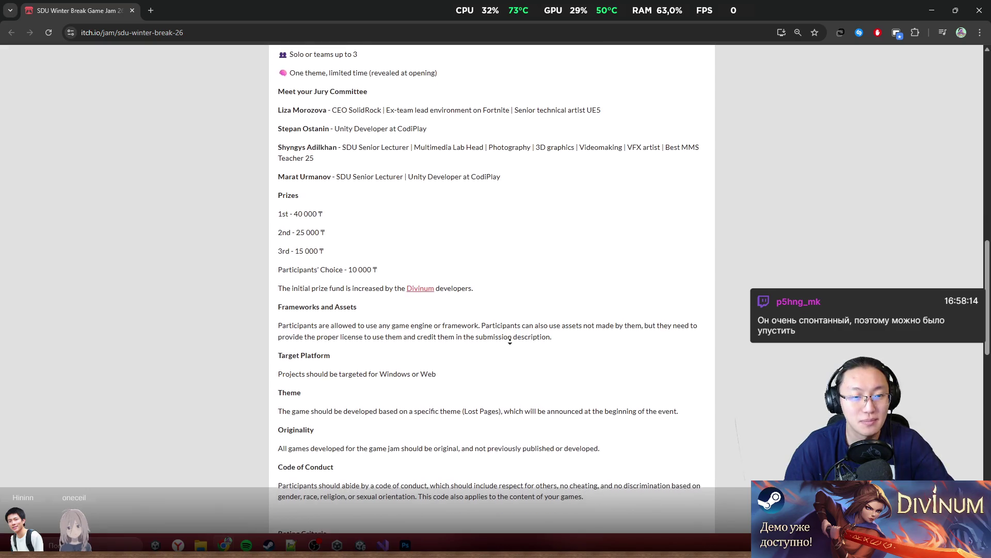
{"action": "scroll", "coordinate": [512, 324], "scroll_direction": "up", "scroll_amount": 4}
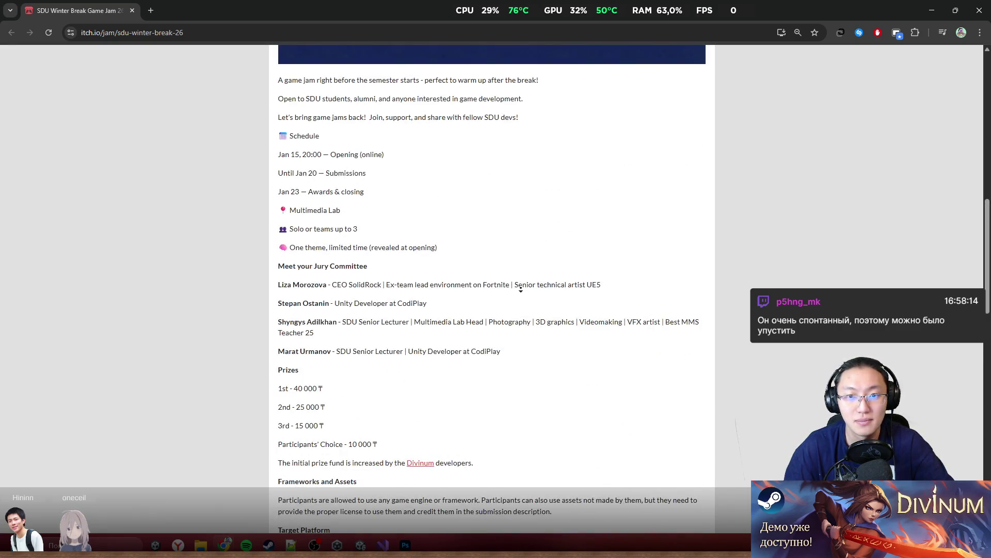
Step: Return to the top of the jam page and restore the browser to a smaller window over Unity
{"action": "key", "text": "Home"}
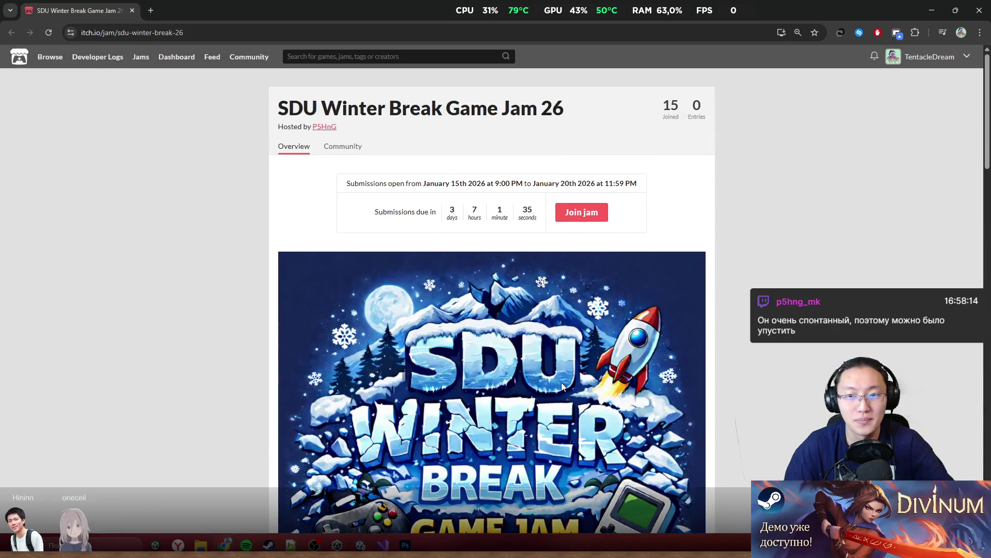
{"action": "scroll", "coordinate": [561, 382], "scroll_direction": "down", "scroll_amount": 15}
{"action": "scroll", "coordinate": [413, 139], "scroll_direction": "up", "scroll_amount": 15}
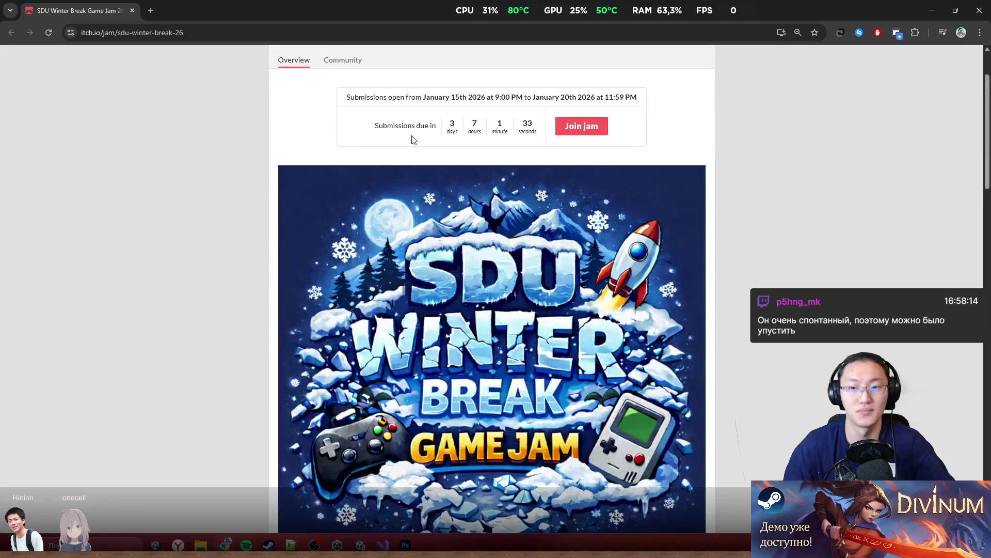
{"action": "left_click_drag", "start_coordinate": [354, 6], "coordinate": [398, 140]}
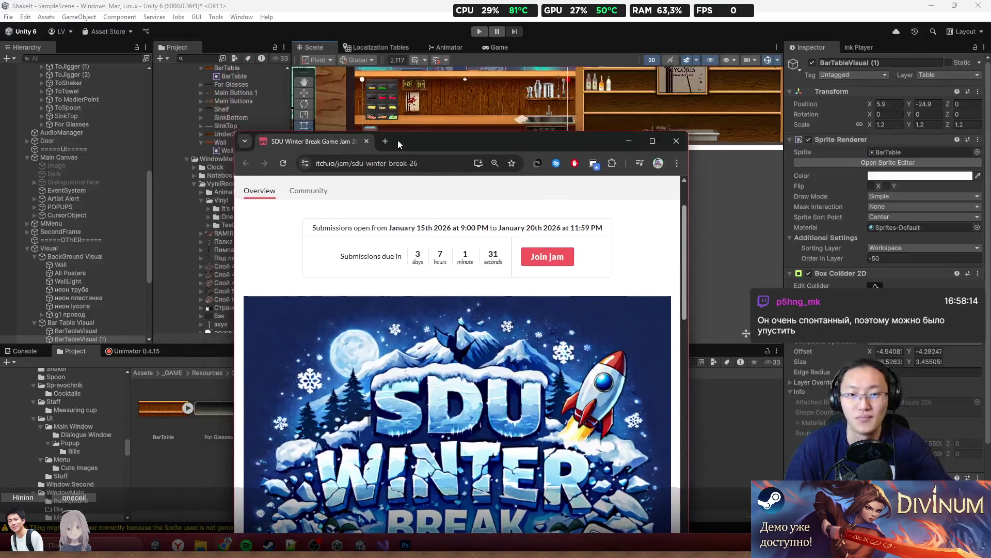
Step: Close the browser and set the bar table Sprite Renderer's Draw Mode to Tiled
{"action": "left_click", "coordinate": [676, 141]}
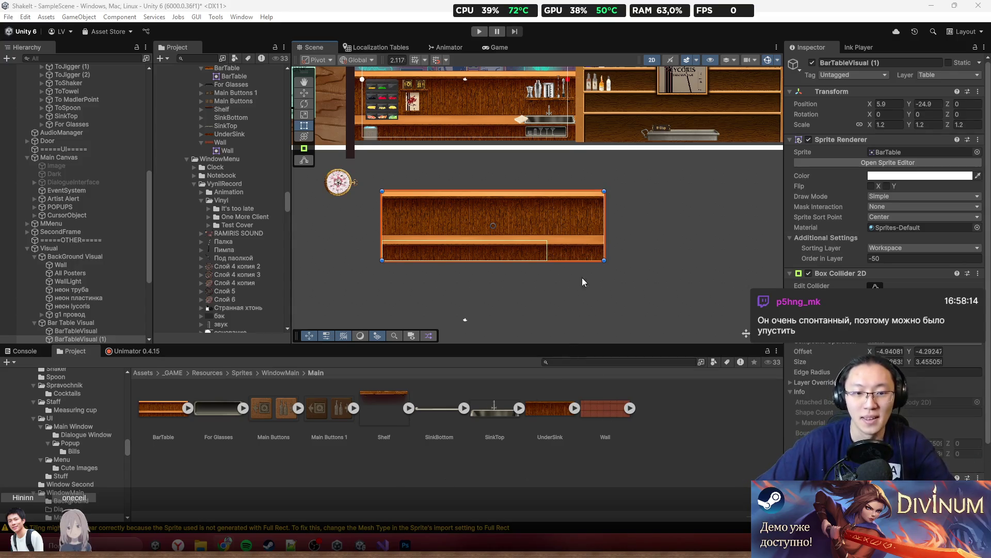
{"action": "scroll", "coordinate": [507, 231], "scroll_direction": "right", "scroll_amount": 2}
{"action": "scroll", "coordinate": [560, 227], "scroll_direction": "up", "scroll_amount": 3}
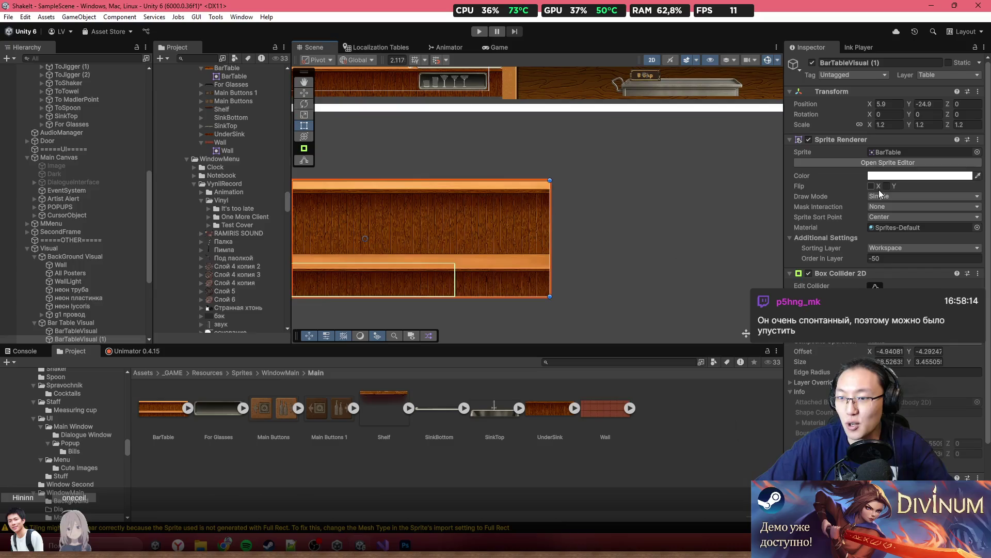
{"action": "left_click", "coordinate": [908, 206]}
{"action": "left_click", "coordinate": [924, 197]}
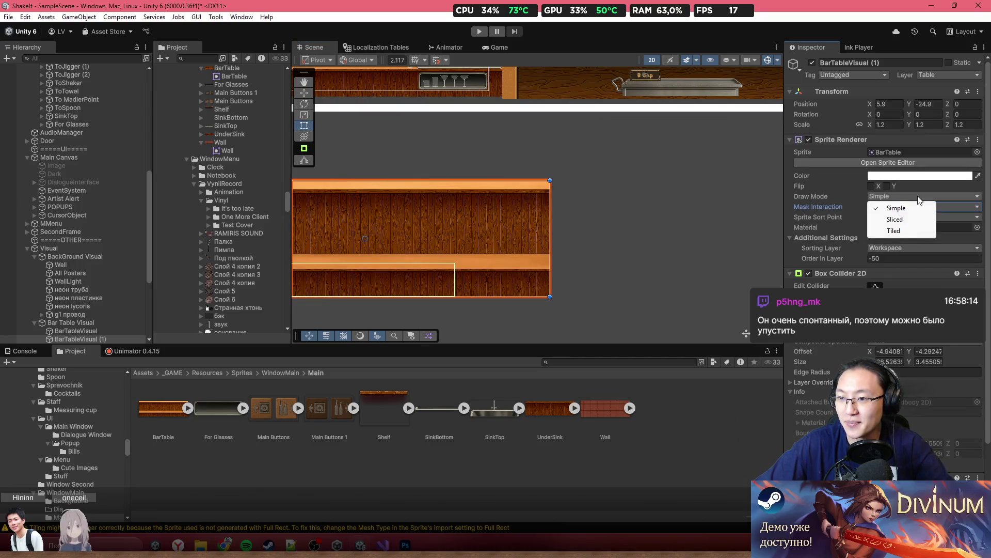
{"action": "left_click", "coordinate": [916, 225]}
Step: Stretch the bar table wider to test the tiling, then undo to keep its original width
{"action": "scroll", "coordinate": [568, 233], "scroll_direction": "up", "scroll_amount": 2}
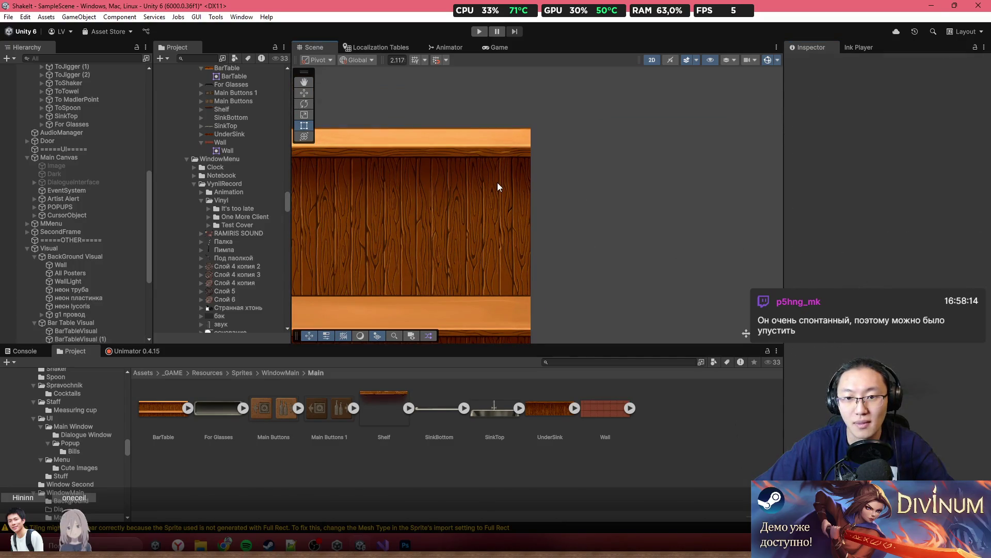
{"action": "left_click_drag", "start_coordinate": [529, 189], "coordinate": [764, 190]}
{"action": "scroll", "coordinate": [702, 226], "scroll_direction": "down", "scroll_amount": 1}
{"action": "key", "text": "ctrl+z"}
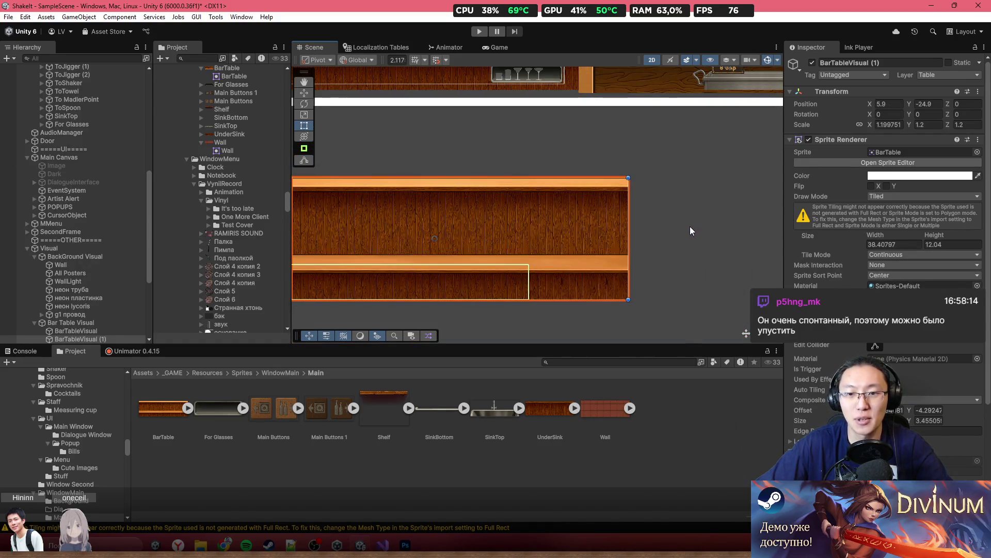
{"action": "scroll", "coordinate": [689, 226], "scroll_direction": "down", "scroll_amount": 3}
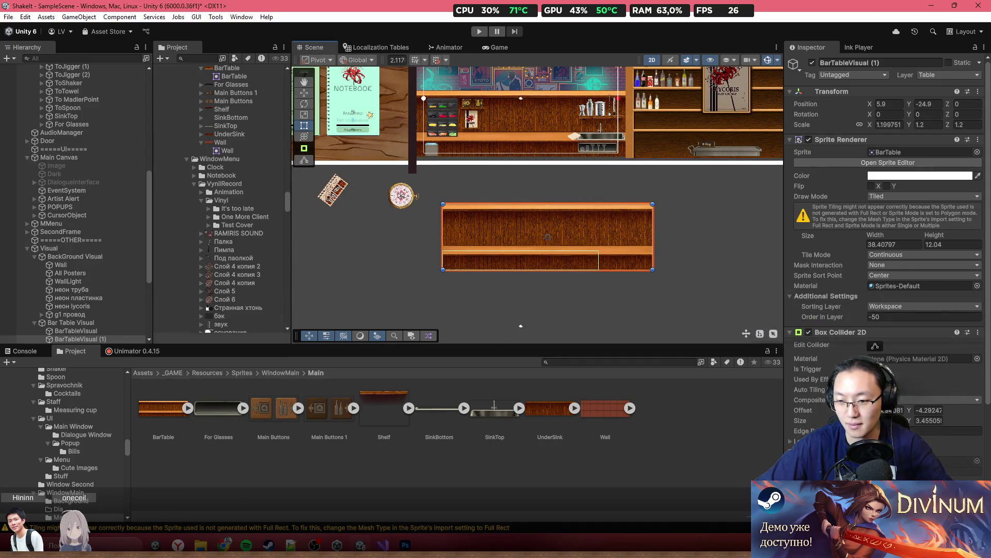
{"action": "key", "text": "alt+Tab"}
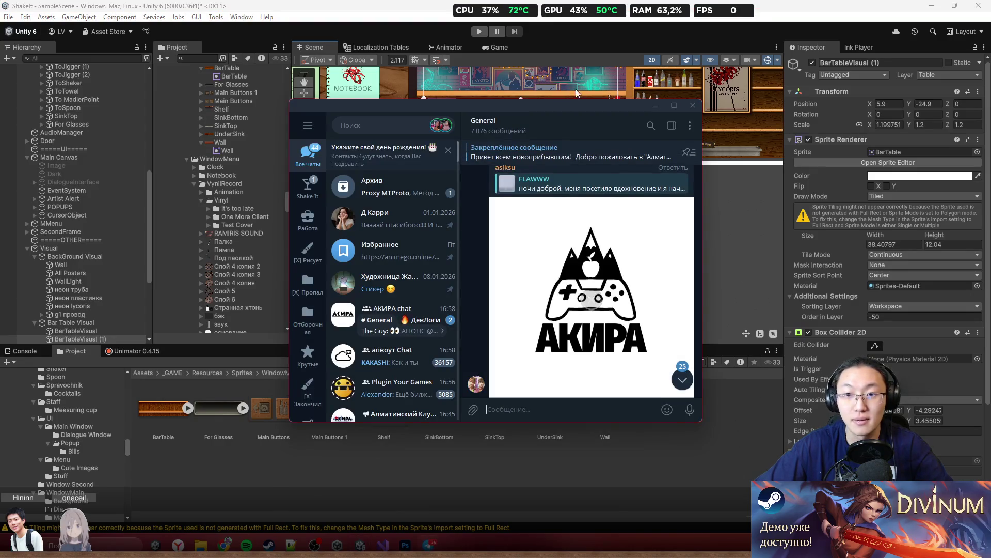
{"action": "key", "text": "alt+Tab"}
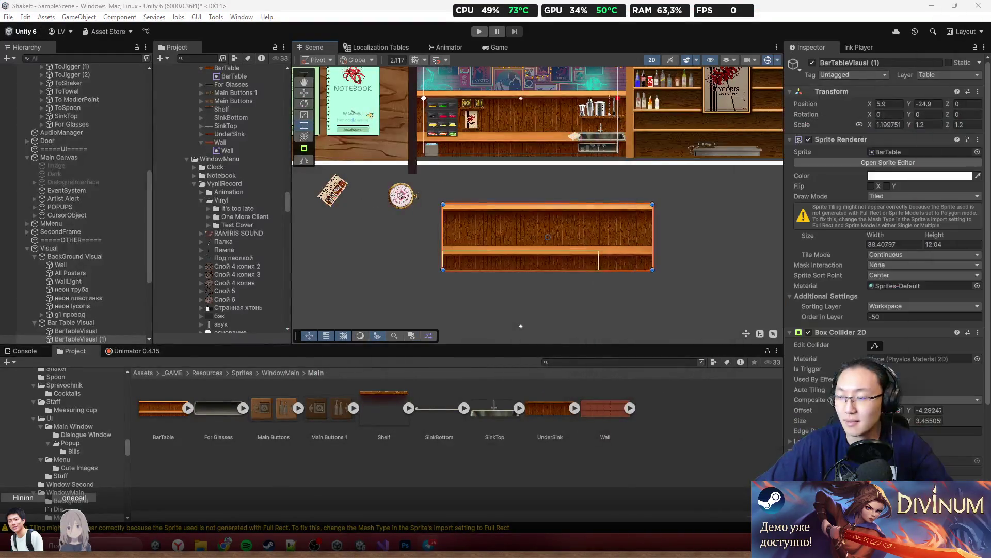
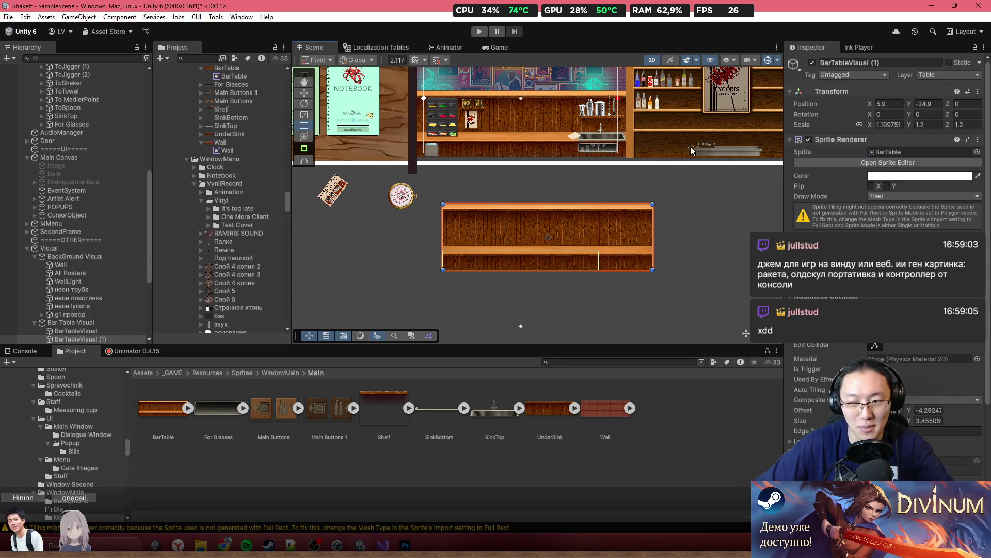
Step: Move the lower bar table up to Y -19.9
{"action": "scroll", "coordinate": [557, 264], "scroll_direction": "up", "scroll_amount": 3}
{"action": "scroll", "coordinate": [558, 265], "scroll_direction": "down", "scroll_amount": 5}
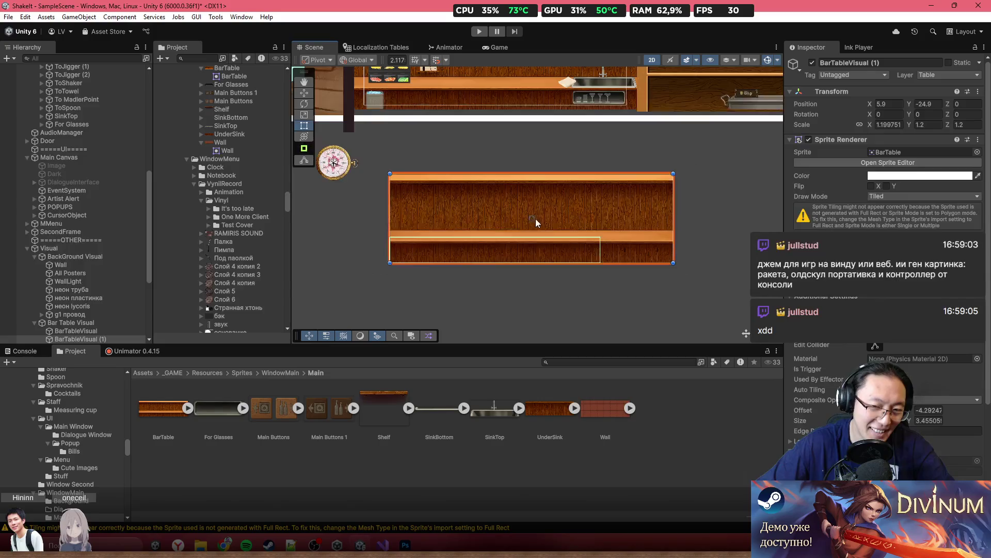
{"action": "left_click_drag", "start_coordinate": [559, 209], "coordinate": [538, 192]}
{"action": "scroll", "coordinate": [558, 246], "scroll_direction": "up", "scroll_amount": 4}
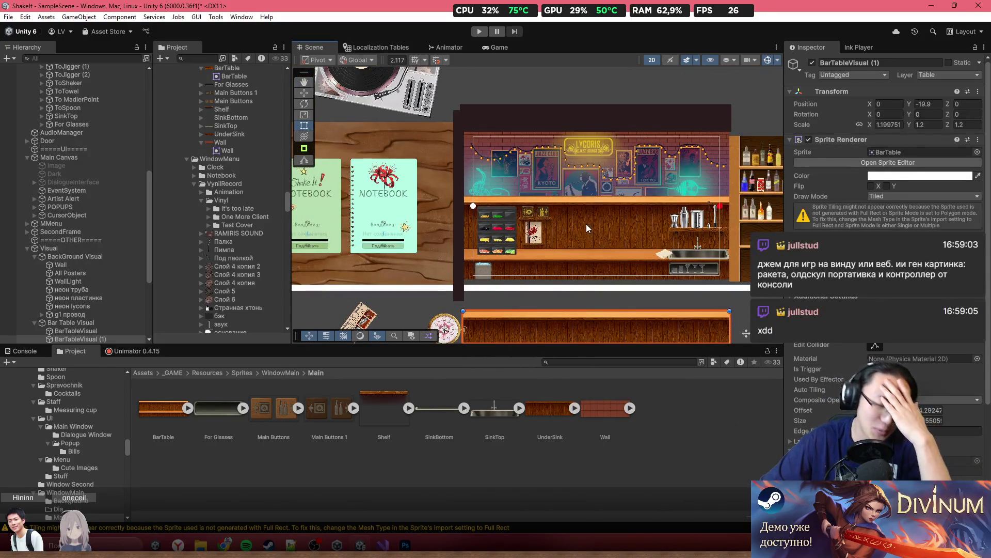
{"action": "scroll", "coordinate": [597, 237], "scroll_direction": "up", "scroll_amount": 1}
Step: Set BarTableVisual's Sprite Renderer Draw Mode to Tiled and its width to 38.40797
{"action": "left_click", "coordinate": [584, 230]}
{"action": "scroll", "coordinate": [584, 231], "scroll_direction": "up", "scroll_amount": 6}
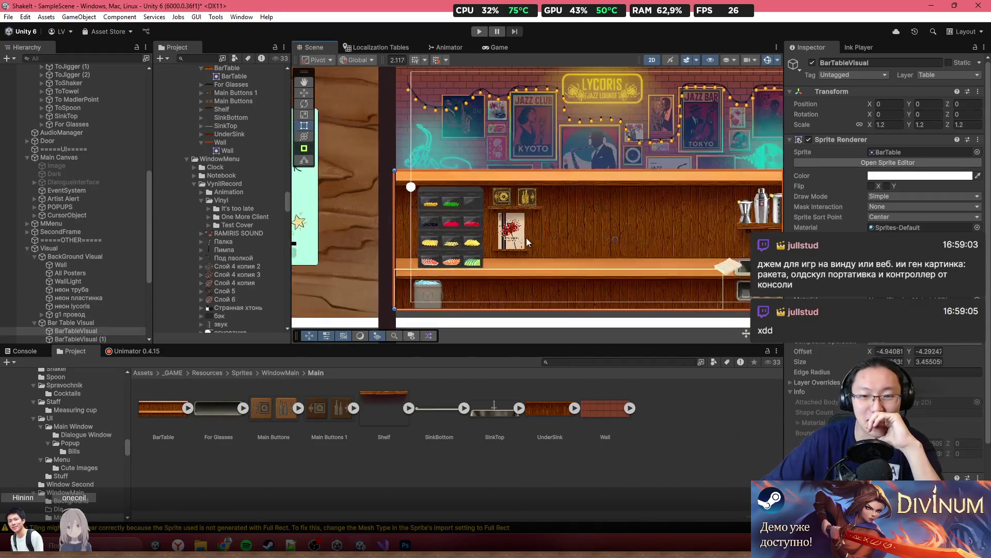
{"action": "scroll", "coordinate": [535, 217], "scroll_direction": "down", "scroll_amount": 3}
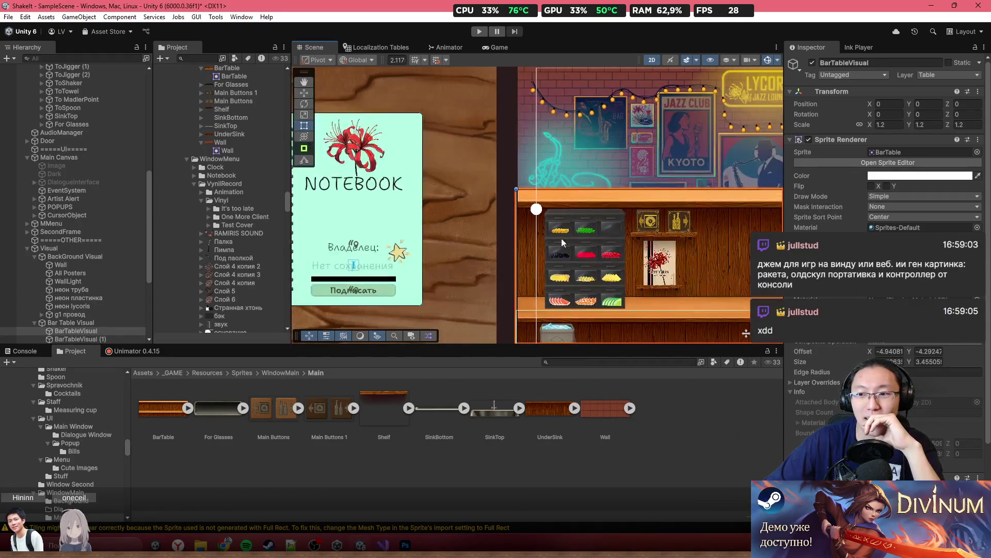
{"action": "scroll", "coordinate": [581, 242], "scroll_direction": "down", "scroll_amount": 2}
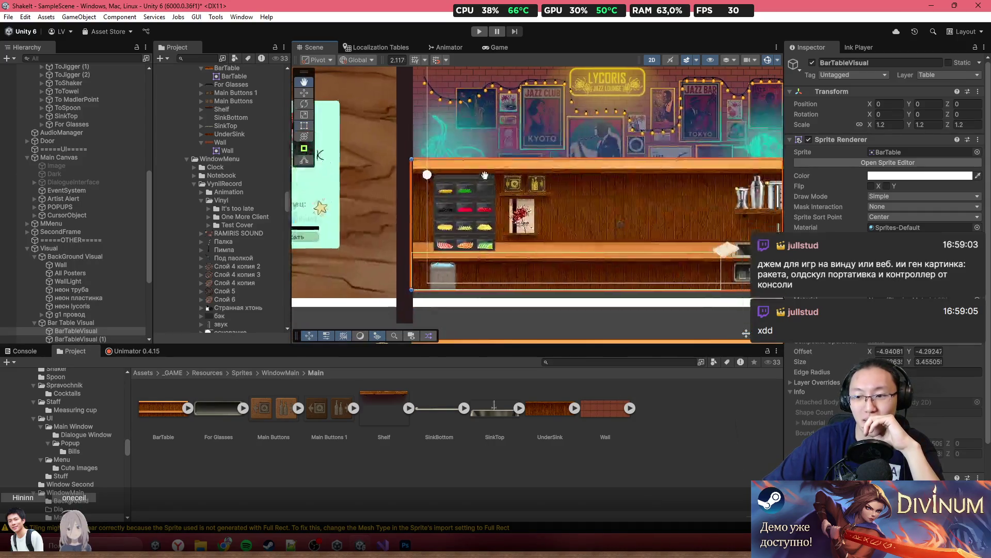
{"action": "left_click", "coordinate": [883, 196]}
{"action": "left_click", "coordinate": [888, 226]}
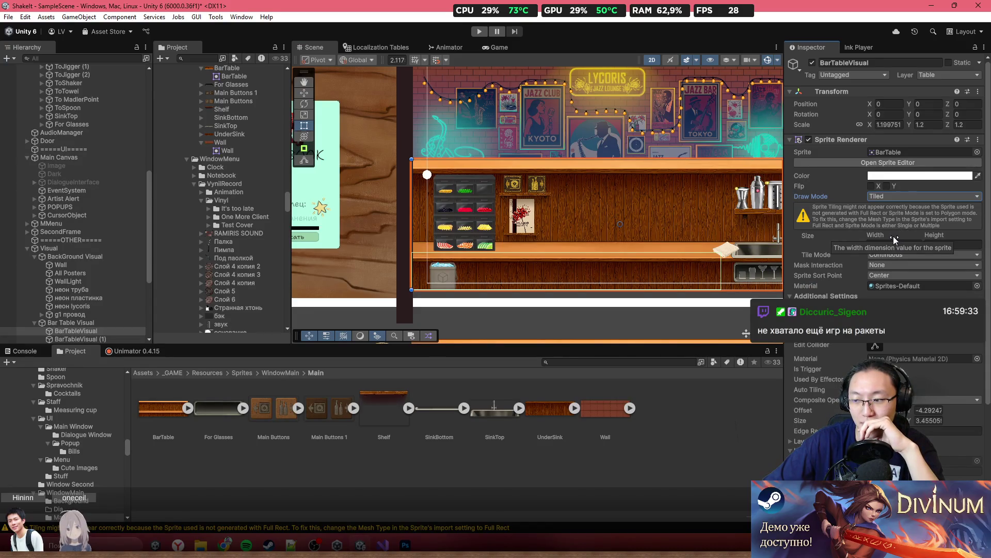
{"action": "left_click_drag", "start_coordinate": [895, 239], "coordinate": [880, 238]}
{"action": "key", "text": "f"}
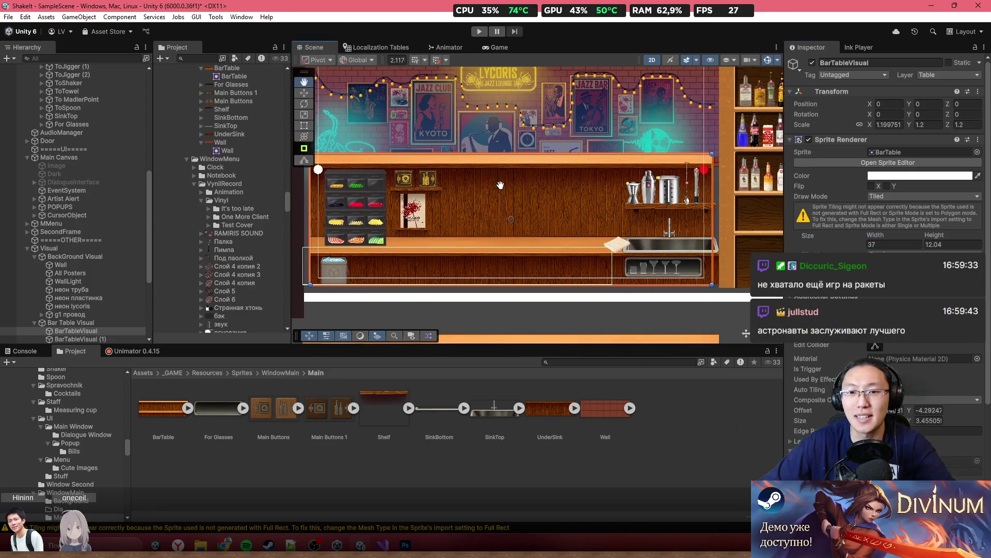
{"action": "left_click_drag", "start_coordinate": [491, 174], "coordinate": [529, 243]}
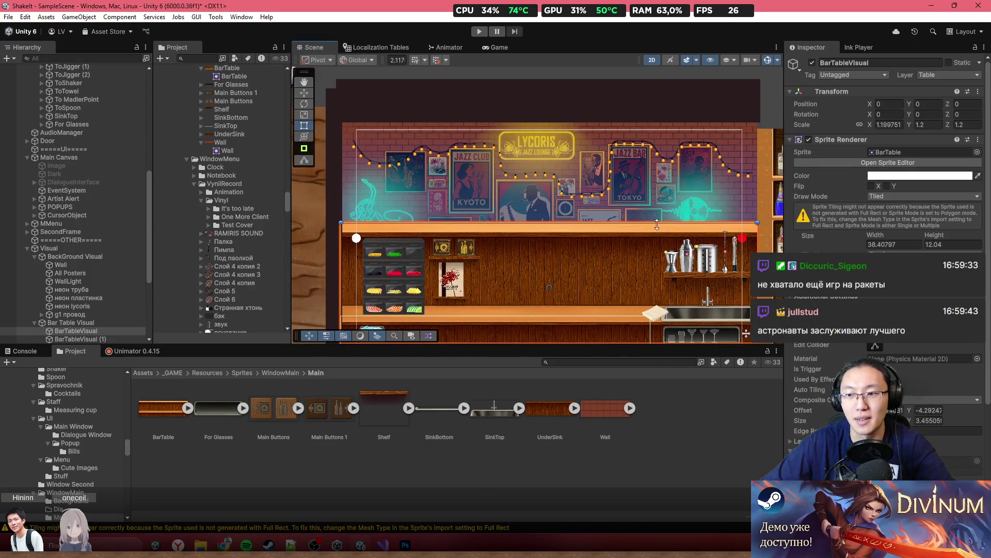
{"action": "left_click_drag", "start_coordinate": [468, 169], "coordinate": [487, 141]}
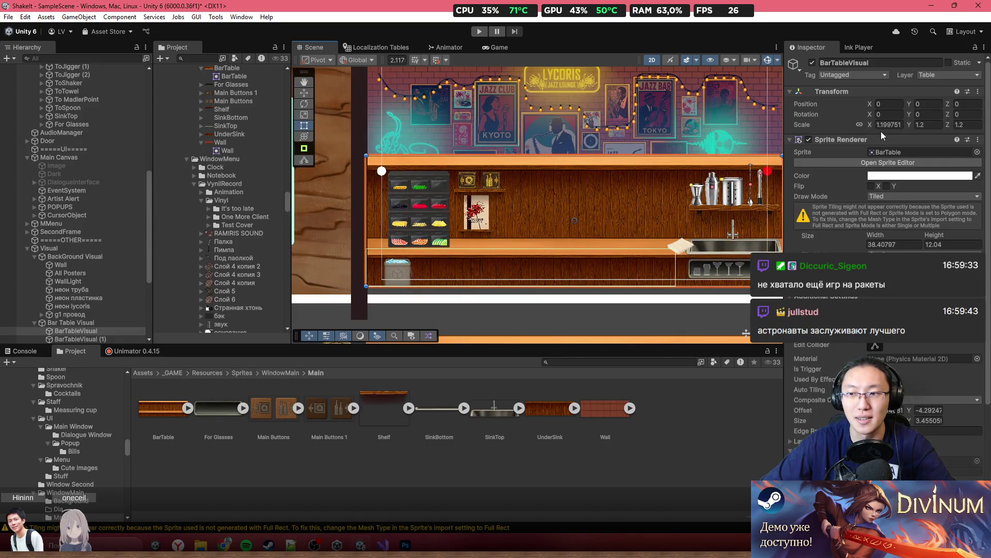
{"action": "left_click_drag", "start_coordinate": [577, 277], "coordinate": [553, 195]}
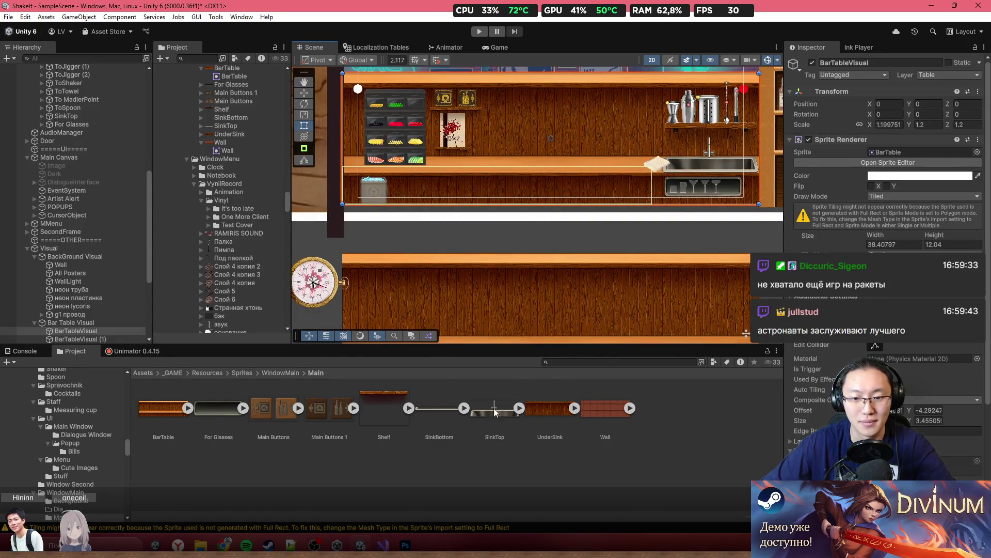
Step: Drag a Square sprite from Assets into the scene and set its Scale X to 32
{"action": "left_click", "coordinate": [146, 374]}
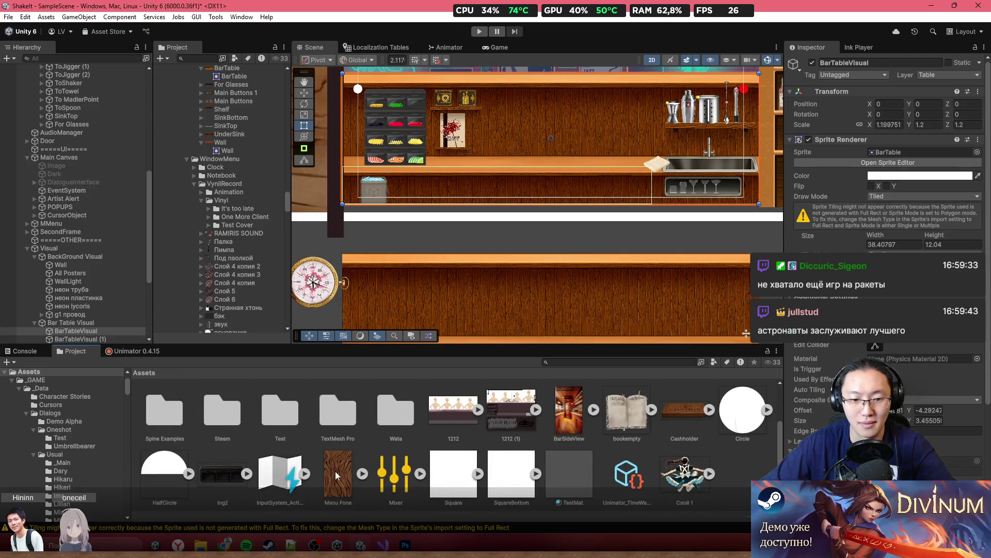
{"action": "mouse_move", "coordinate": [454, 473]}
{"action": "left_mouse_down"}
{"action": "mouse_move", "coordinate": [532, 288]}
{"action": "mouse_move", "coordinate": [526, 232]}
{"action": "left_mouse_up"}
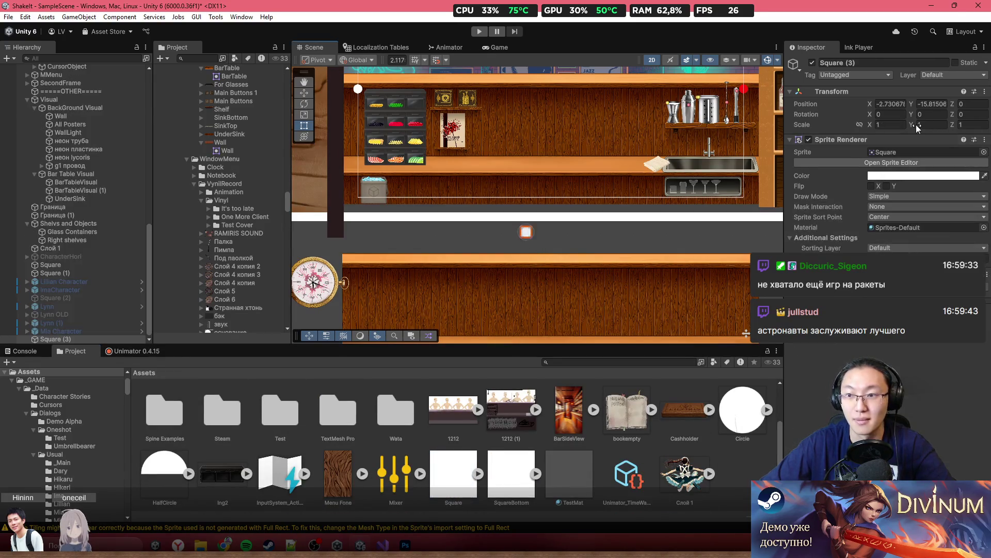
{"action": "type", "text": "32"}
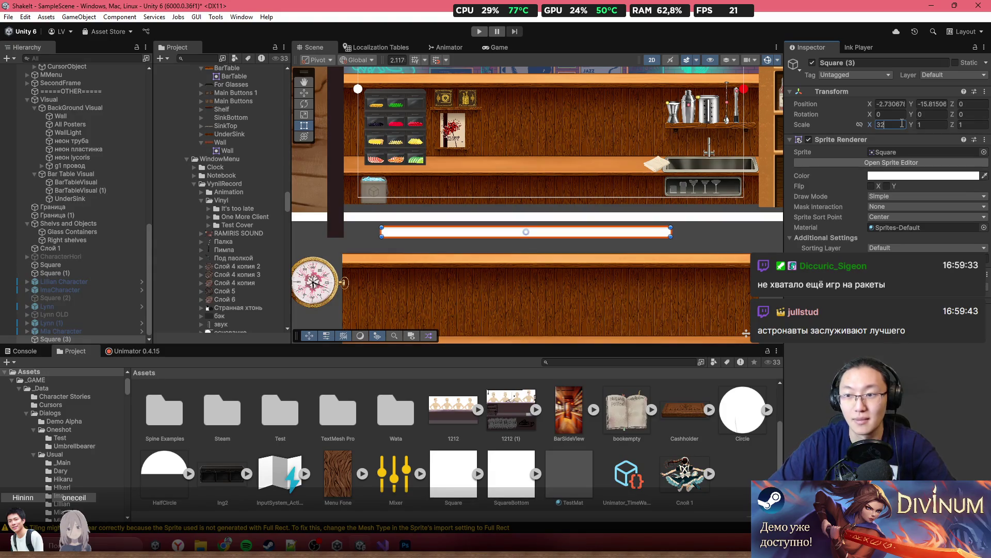
Step: Try a scale of 1 and a new position on BarTableVisual, then undo both changes
{"action": "left_click", "coordinate": [523, 162]}
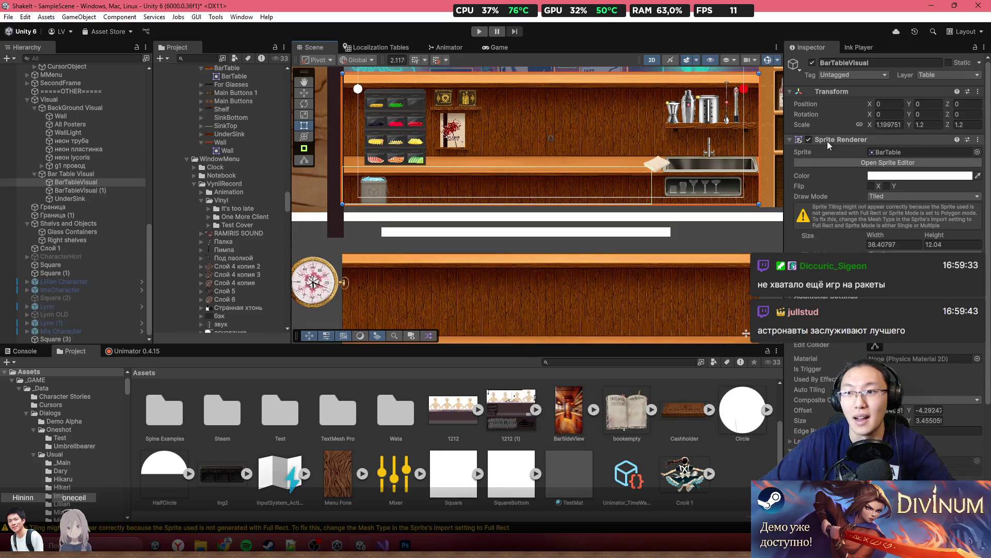
{"action": "left_click", "coordinate": [887, 125]}
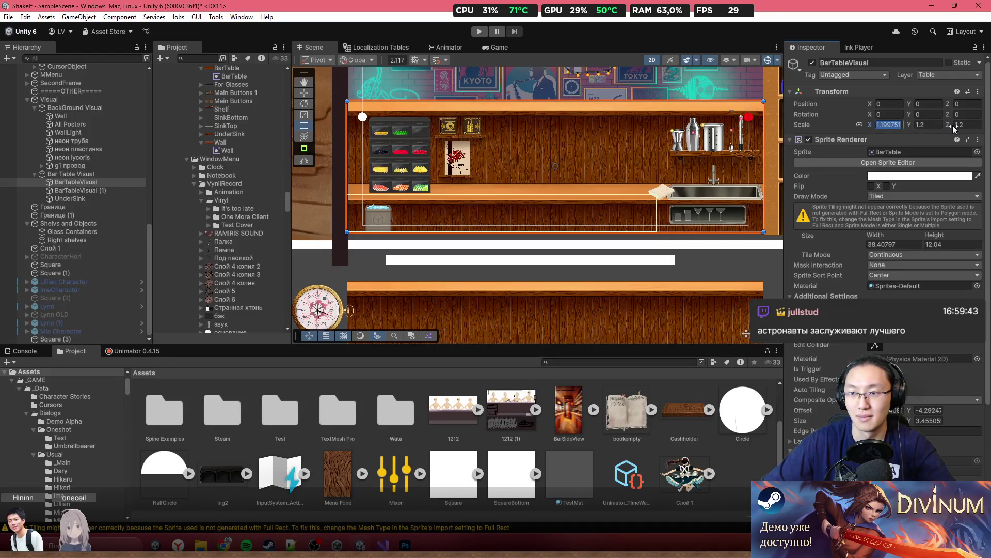
{"action": "type", "text": "1"}
{"action": "scroll", "coordinate": [559, 142], "scroll_direction": "up", "scroll_amount": 2}
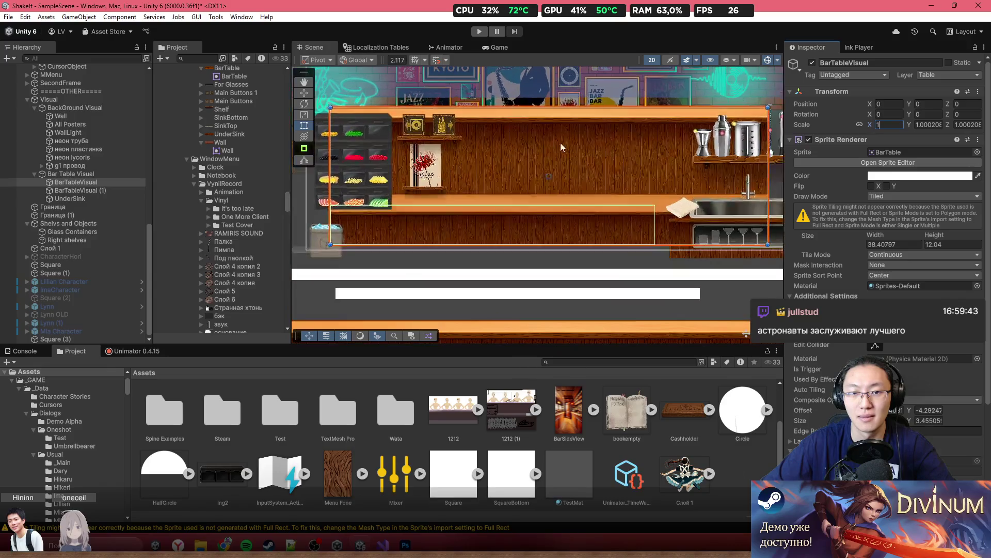
{"action": "left_click_drag", "start_coordinate": [518, 153], "coordinate": [522, 162]}
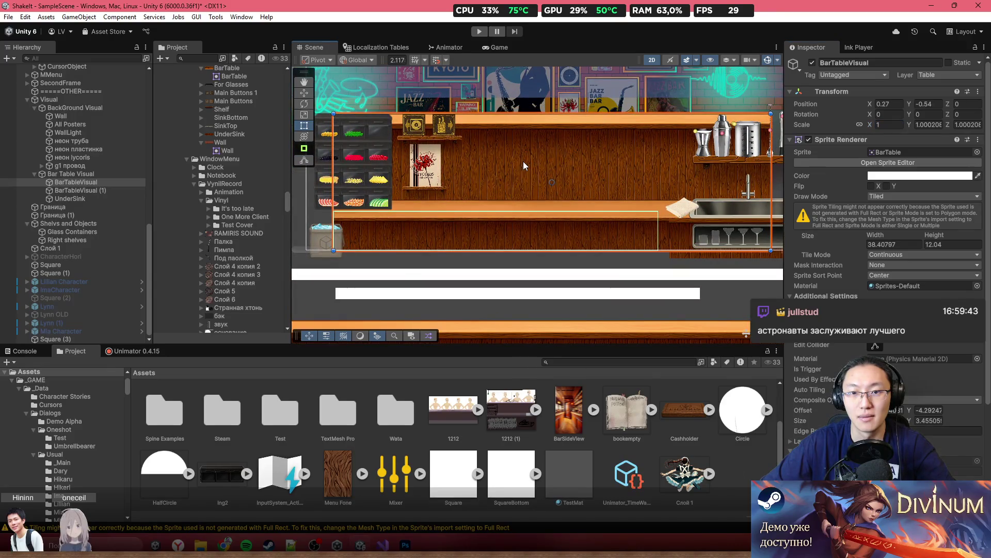
{"action": "scroll", "coordinate": [523, 163], "scroll_direction": "down", "scroll_amount": 3}
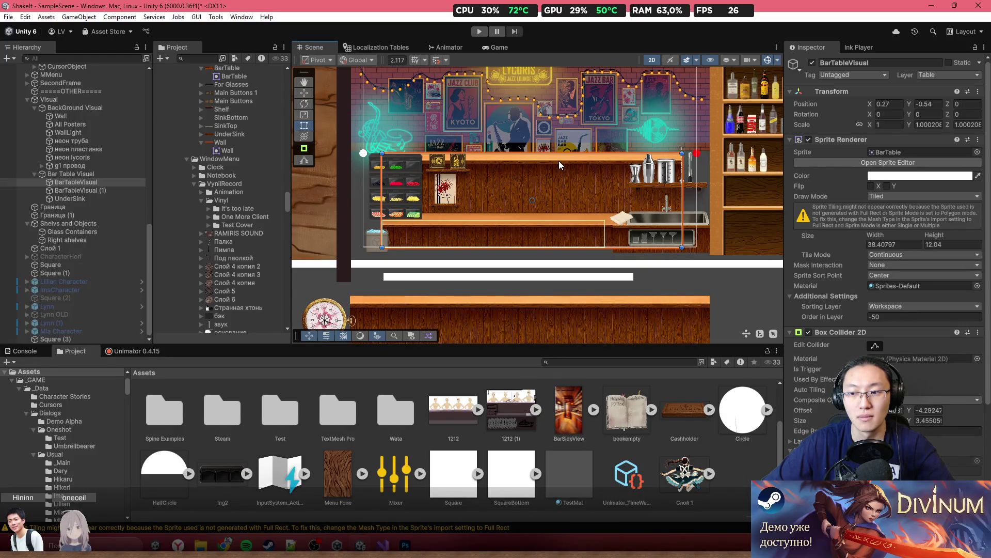
{"action": "key", "text": "ctrl+z"}
Step: Create an empty parent above BarTableVisual and scale it 1.2 on X and Y
{"action": "right_click", "coordinate": [66, 180]}
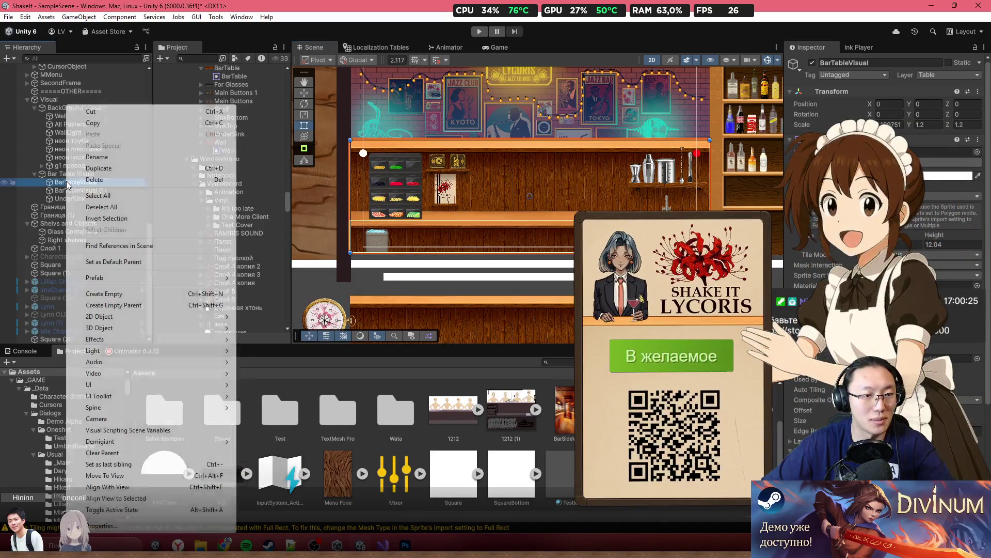
{"action": "key", "text": "Escape"}
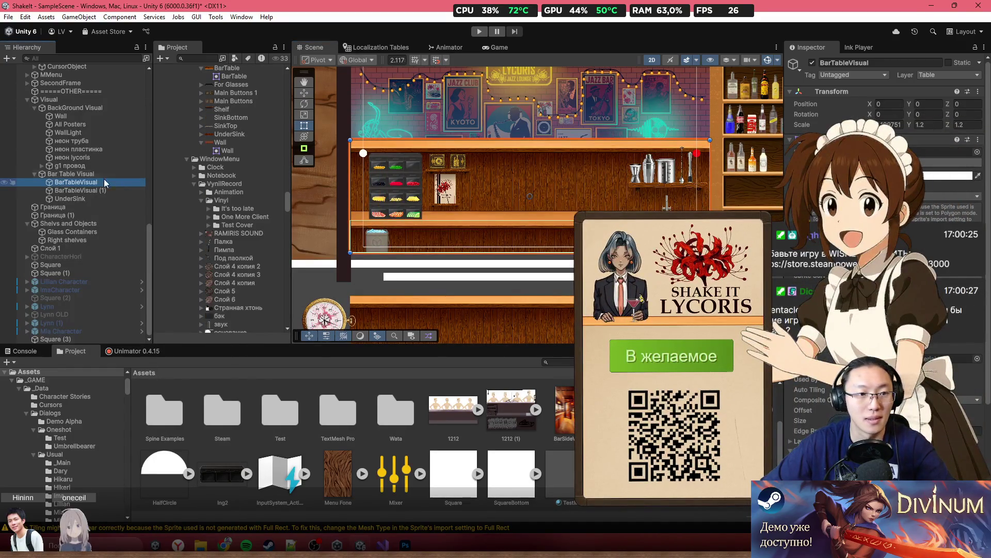
{"action": "right_click", "coordinate": [85, 182]}
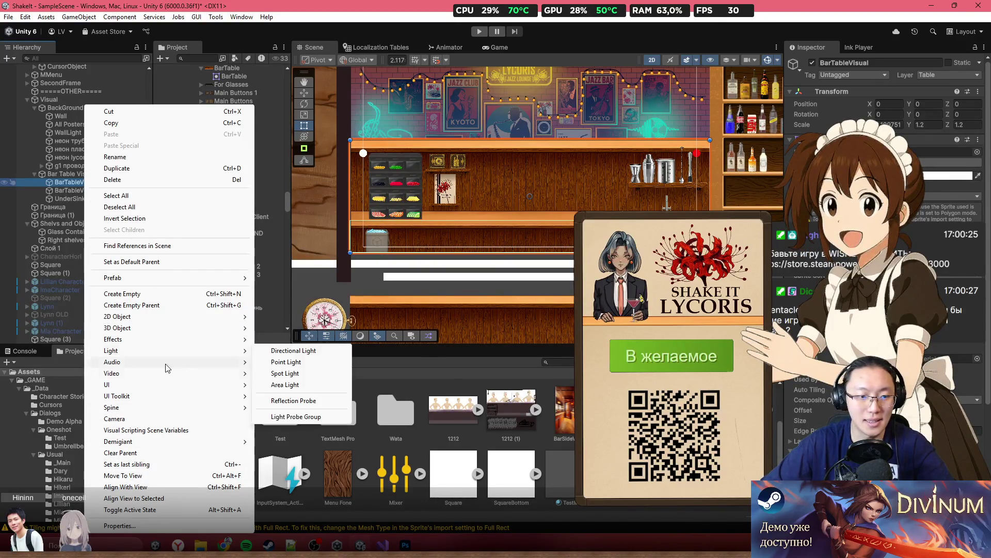
{"action": "mouse_move", "coordinate": [175, 384]}
{"action": "left_click", "coordinate": [175, 306]}
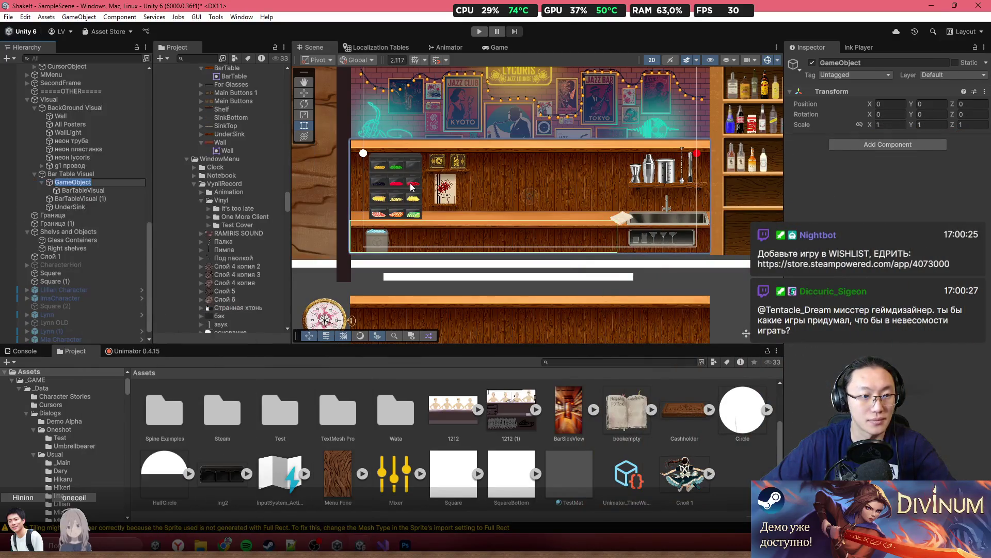
{"action": "left_click", "coordinate": [891, 124]}
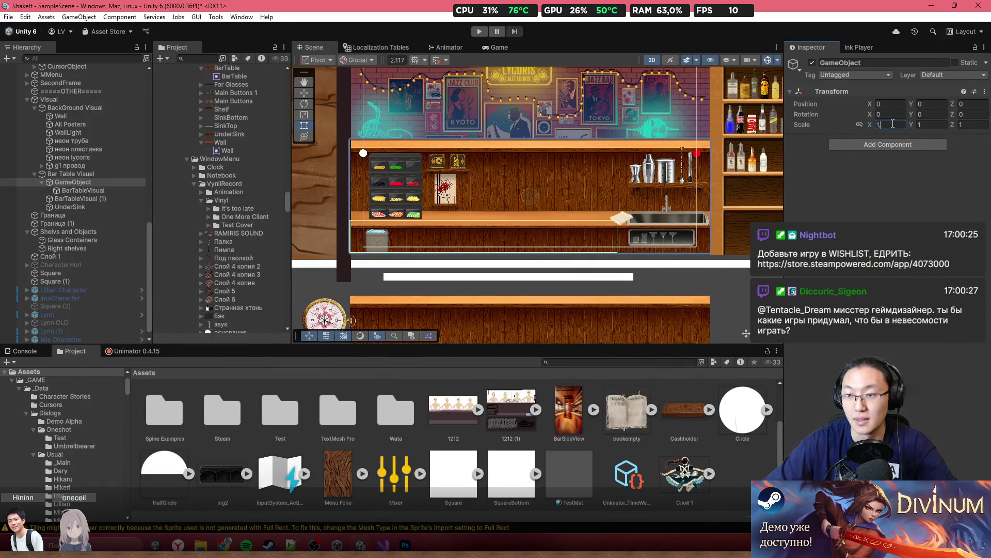
{"action": "type", "text": ",2"}
{"action": "left_click", "coordinate": [939, 124]}
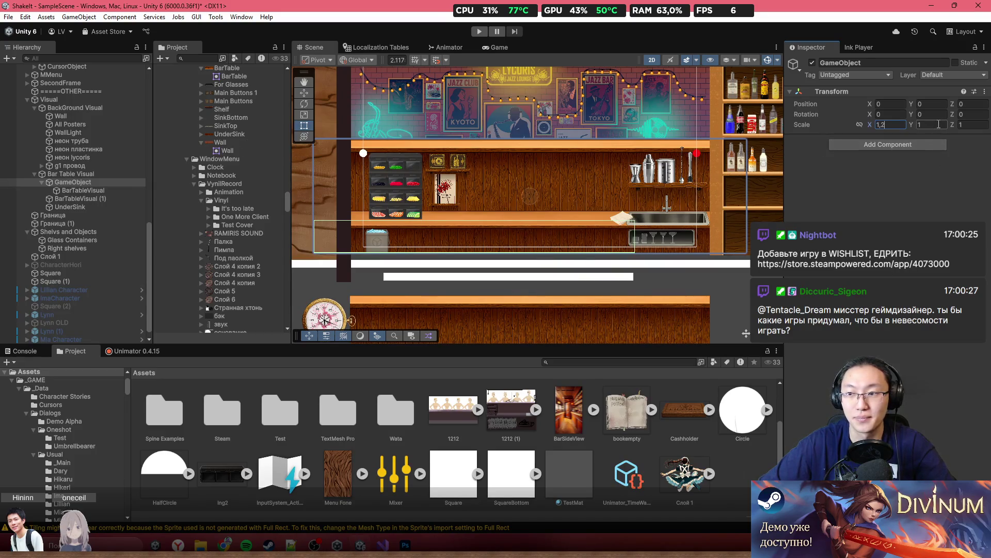
{"action": "type", "text": "1,2"}
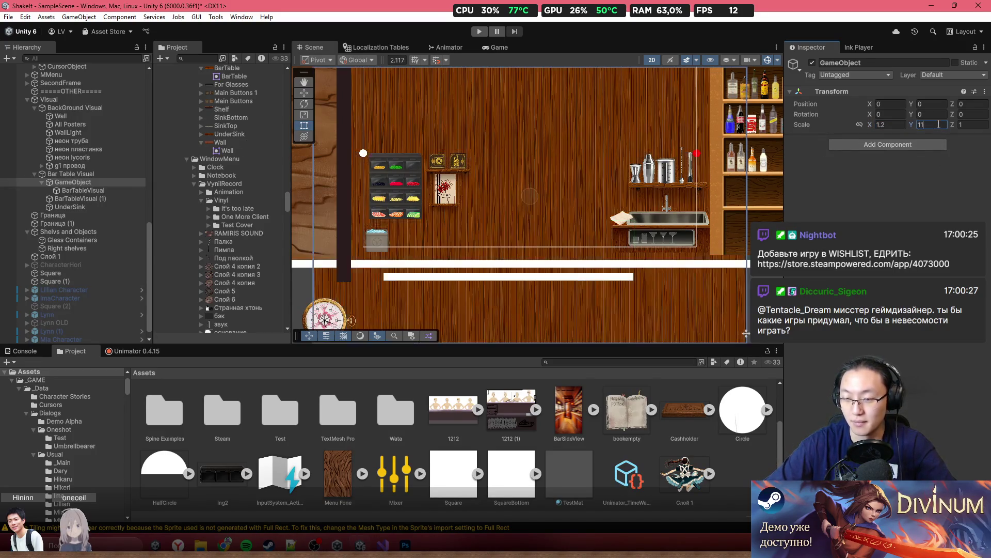
{"action": "double_click", "coordinate": [928, 127]}
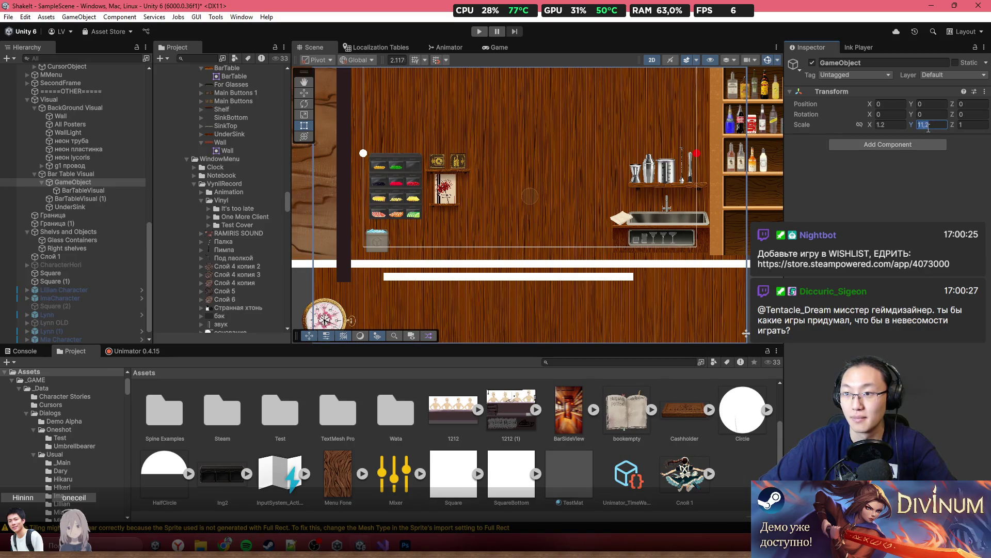
{"action": "type", "text": "1,2"}
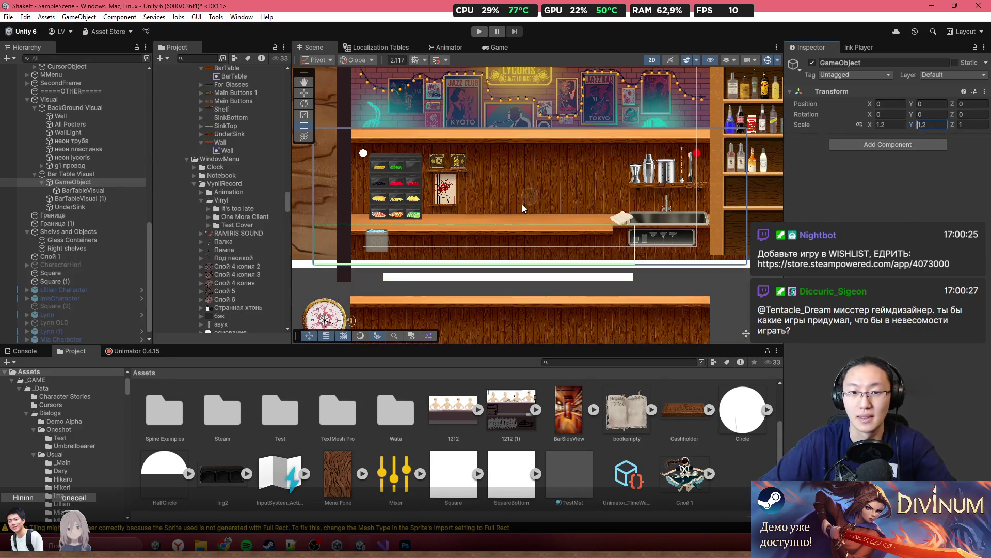
{"action": "left_click", "coordinate": [94, 184]}
Step: Reset BarTableVisual's own scale to 1 on every axis
{"action": "left_click", "coordinate": [102, 190]}
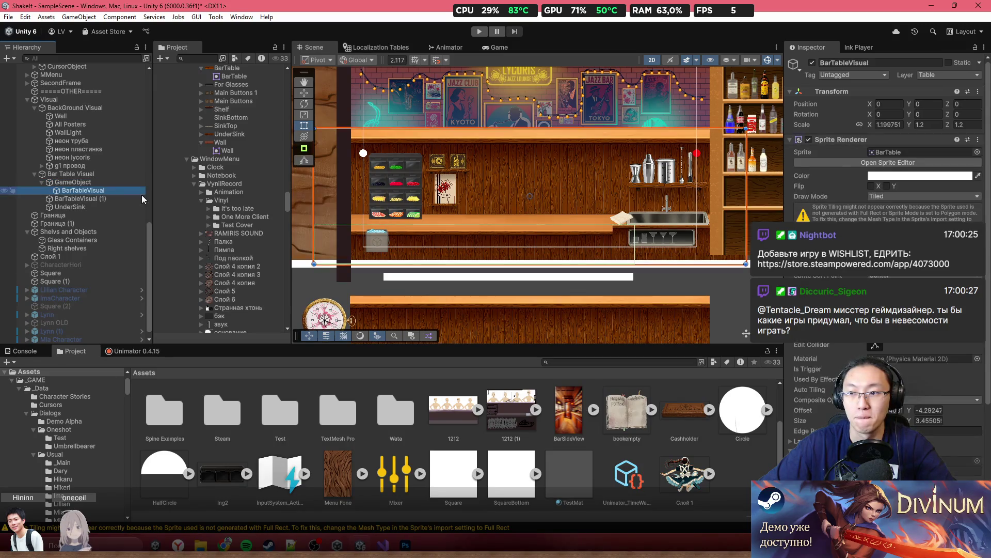
{"action": "left_click", "coordinate": [896, 126]}
{"action": "type", "text": "1"}
{"action": "left_click", "coordinate": [924, 126]}
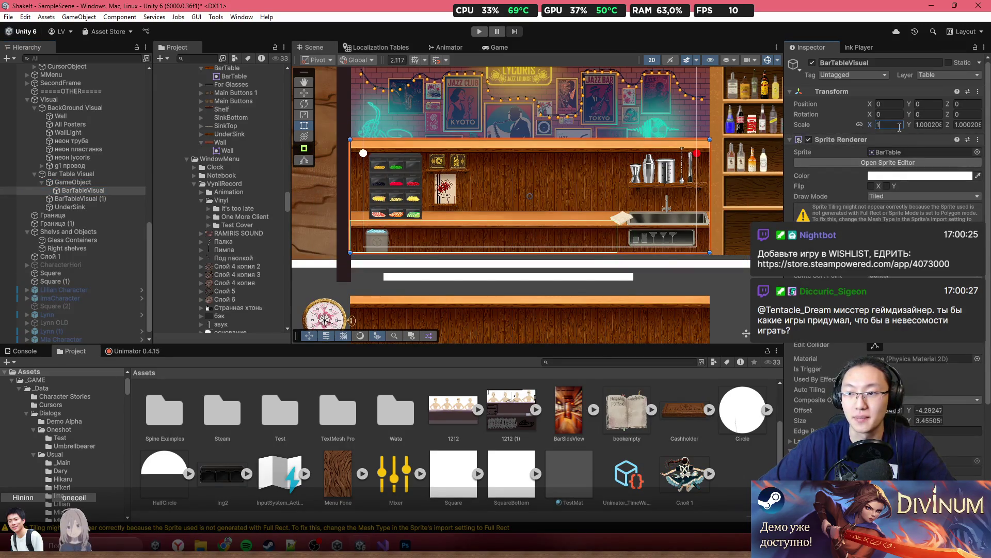
{"action": "type", "text": "1"}
{"action": "left_click", "coordinate": [965, 125]}
{"action": "type", "text": "1"}
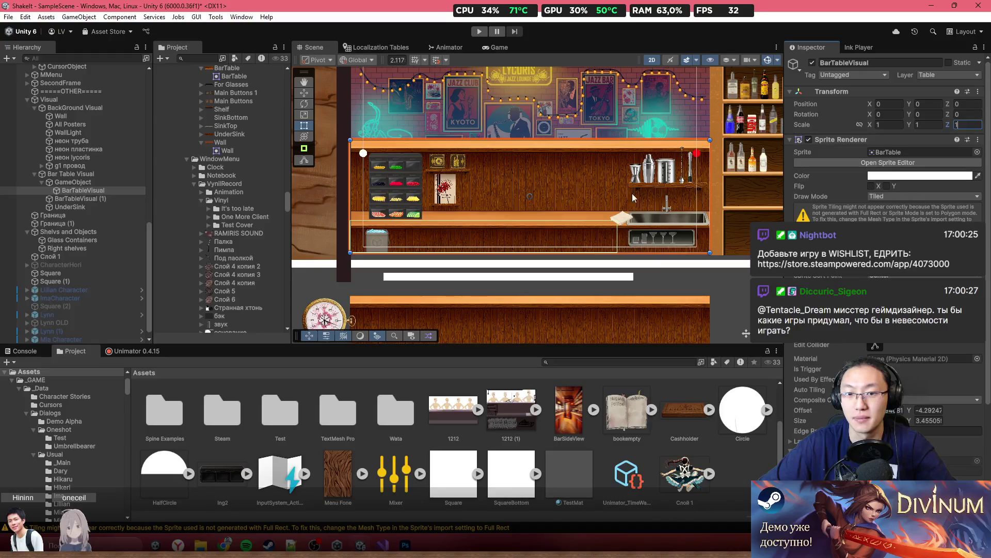
{"action": "scroll", "coordinate": [562, 190], "scroll_direction": "down", "scroll_amount": 1}
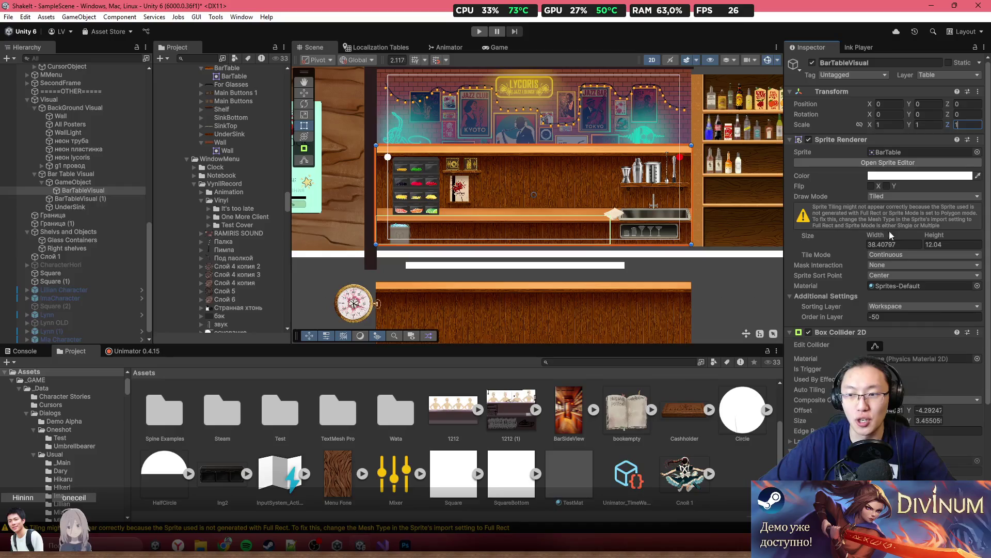
{"action": "scroll", "coordinate": [499, 196], "scroll_direction": "up", "scroll_amount": 2}
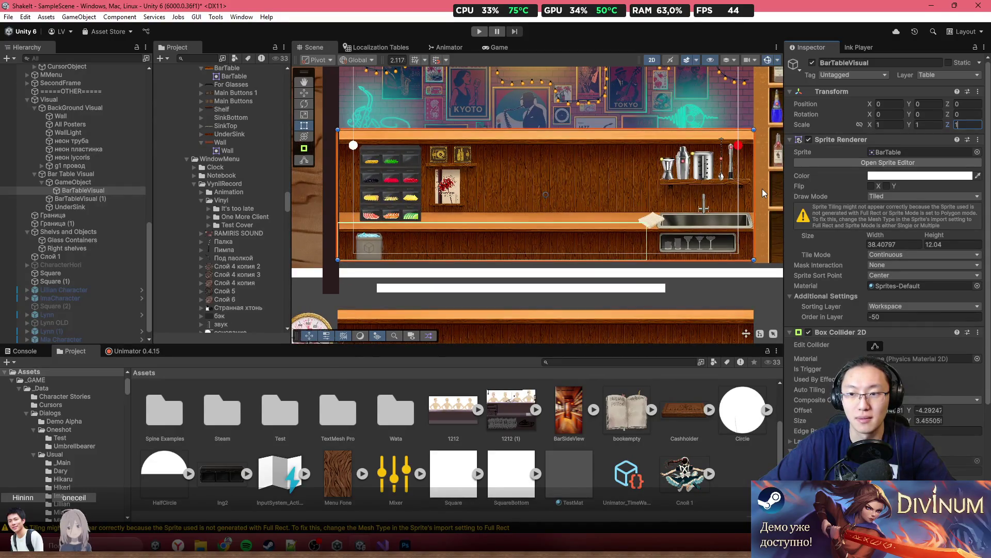
Step: Set the white Square (3) bar's Scale X to 38 and stretch its height to about 1.515
{"action": "left_click", "coordinate": [620, 292]}
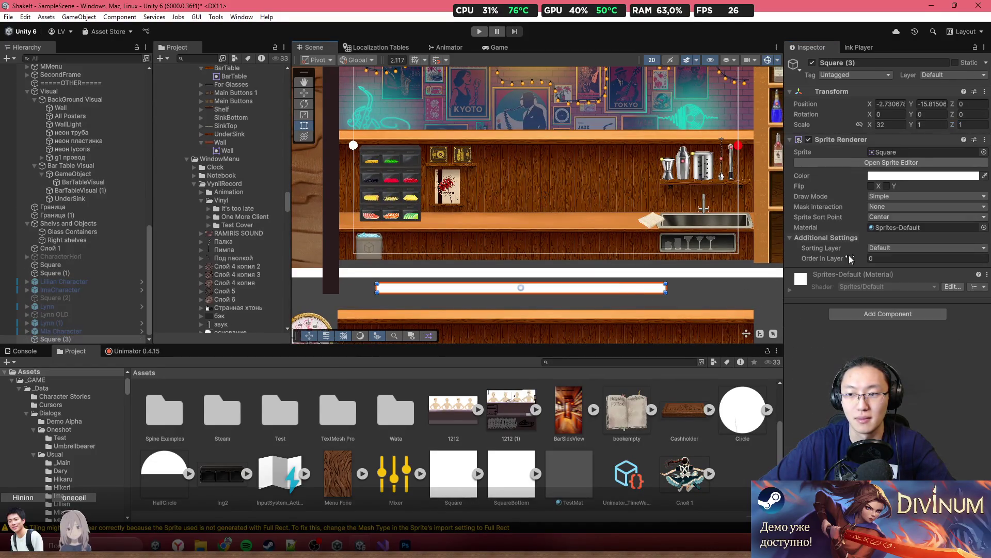
{"action": "left_click", "coordinate": [903, 125]}
{"action": "type", "text": "38"}
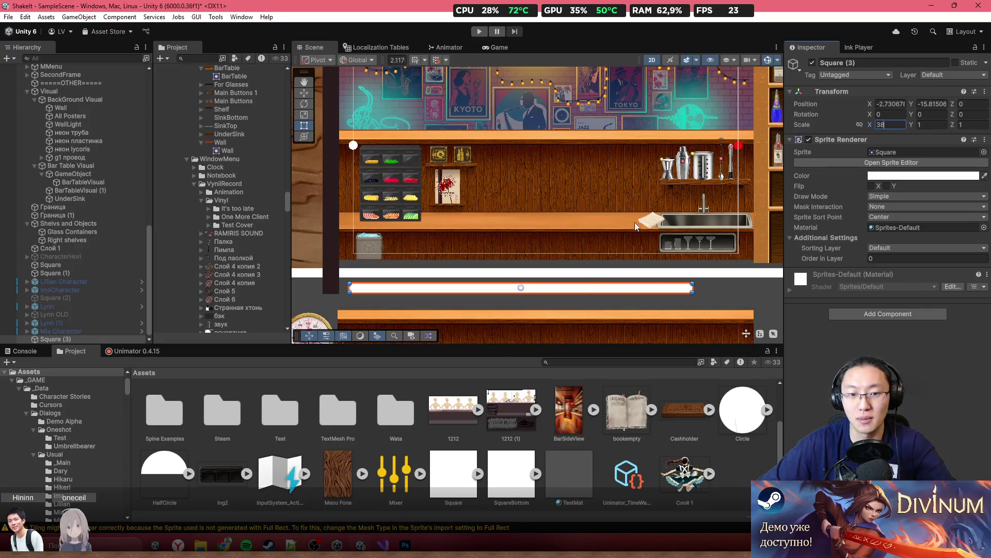
{"action": "left_click_drag", "start_coordinate": [597, 292], "coordinate": [685, 291]}
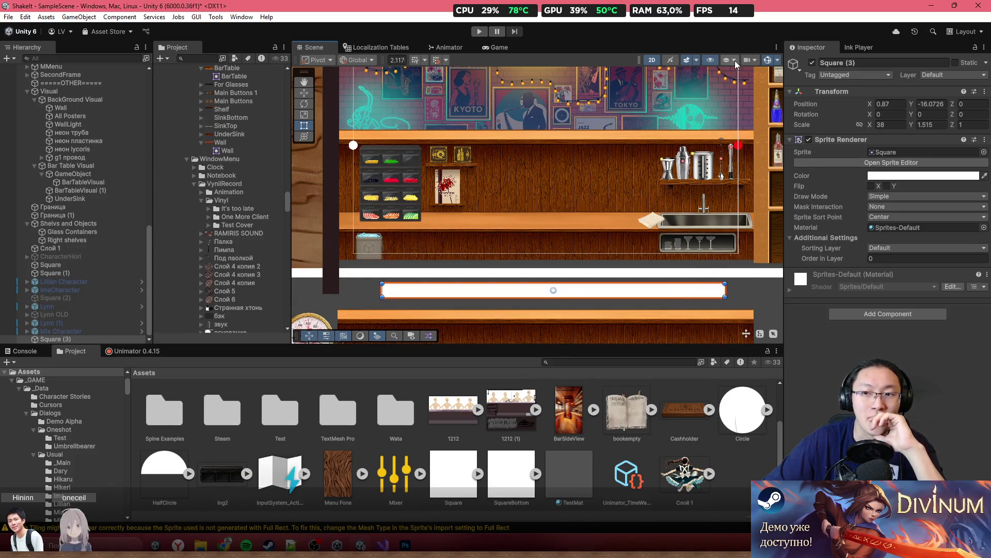
{"action": "scroll", "coordinate": [738, 150], "scroll_direction": "up", "scroll_amount": 2}
{"action": "scroll", "coordinate": [741, 149], "scroll_direction": "down", "scroll_amount": 2}
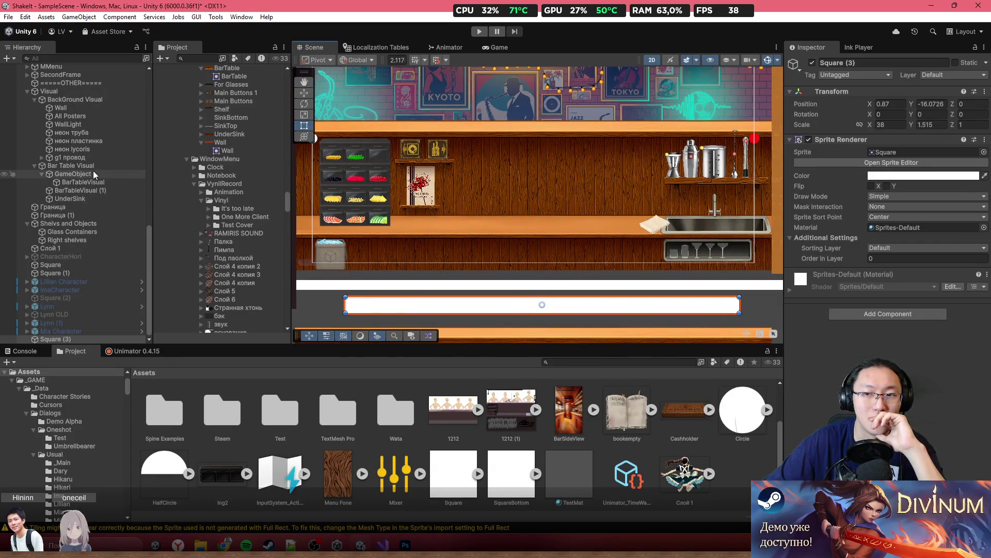
{"action": "scroll", "coordinate": [392, 226], "scroll_direction": "left", "scroll_amount": 2}
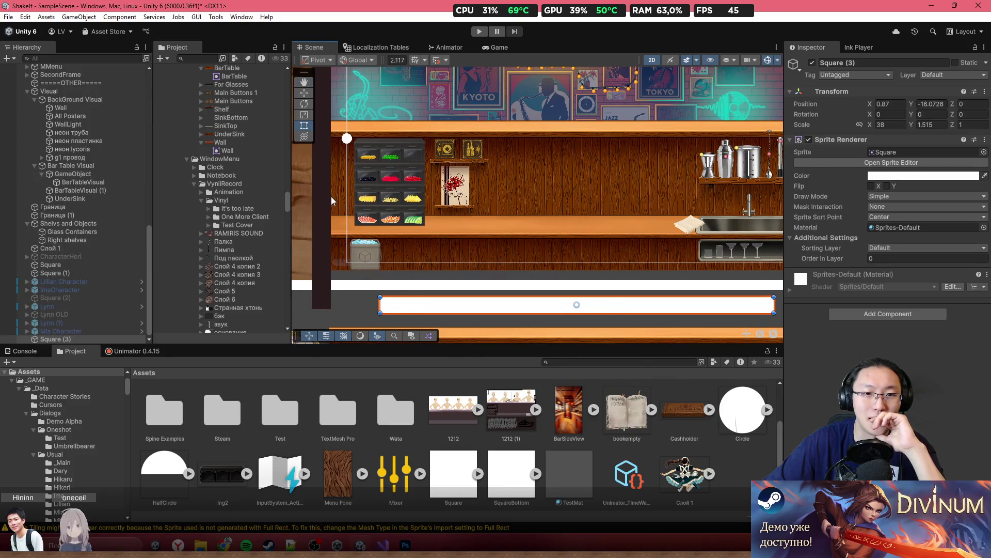
{"action": "scroll", "coordinate": [543, 215], "scroll_direction": "right", "scroll_amount": 5}
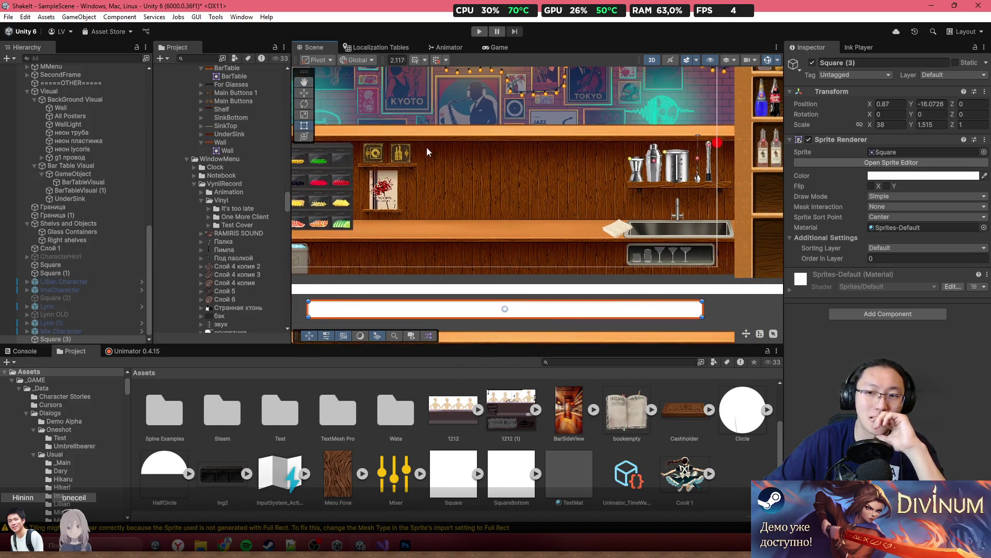
{"action": "scroll", "coordinate": [240, 199], "scroll_direction": "down", "scroll_amount": 3}
{"action": "scroll", "coordinate": [473, 213], "scroll_direction": "left", "scroll_amount": 3}
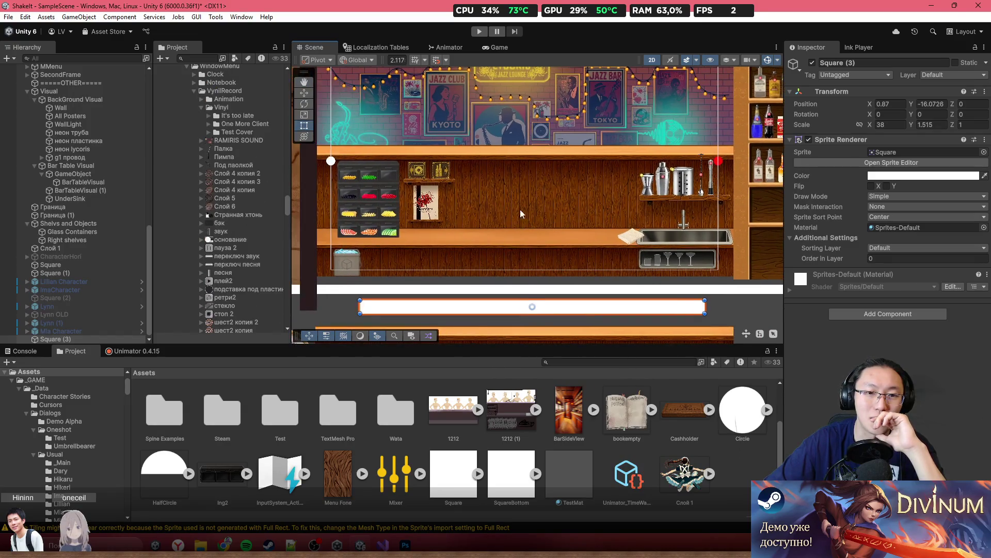
{"action": "left_click", "coordinate": [321, 182]}
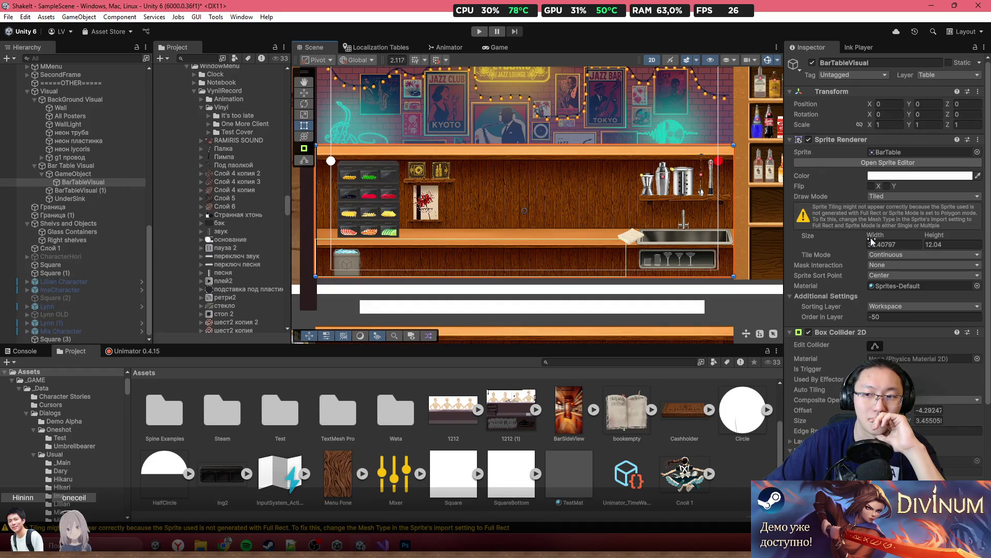
Step: Narrow the bar table to 35.4 wide, scale the white bar to 35*1.2, and move it to -0.04, -16.39
{"action": "left_click_drag", "start_coordinate": [874, 236], "coordinate": [863, 236]}
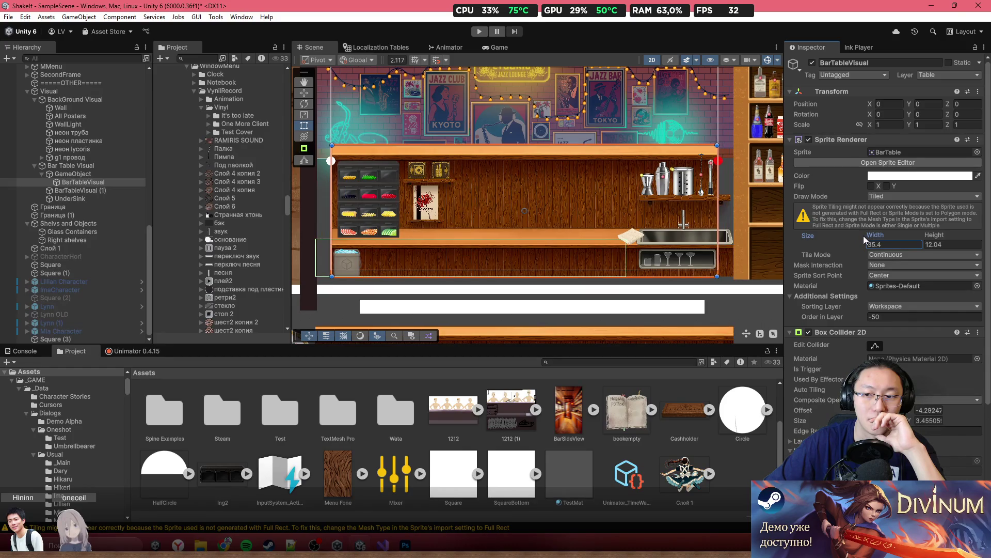
{"action": "left_click", "coordinate": [557, 310]}
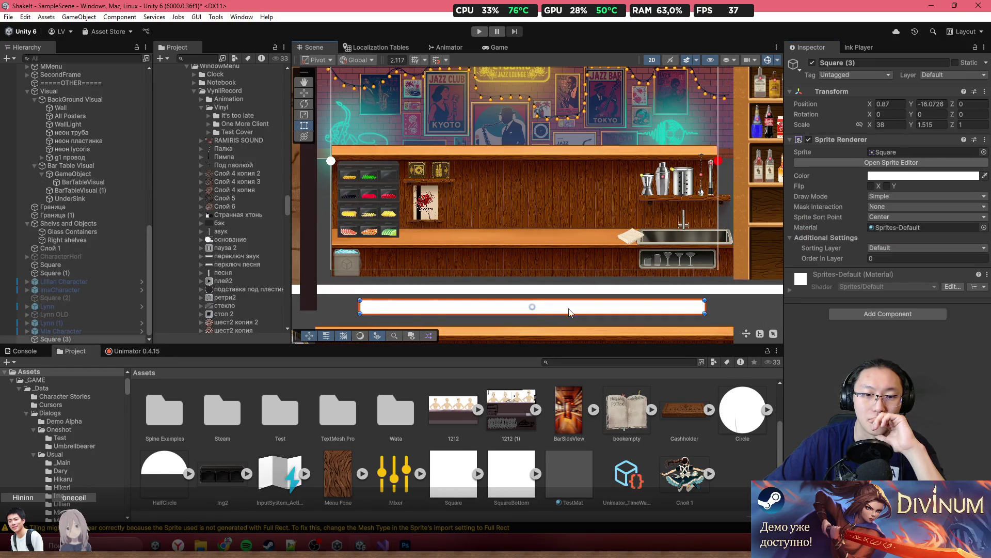
{"action": "left_click", "coordinate": [898, 126]}
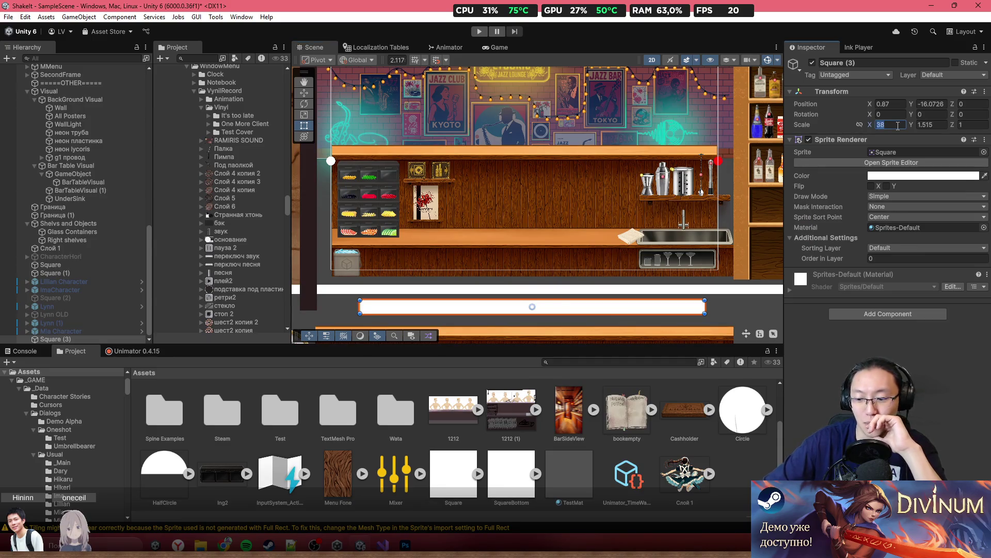
{"action": "type", "text": "35"}
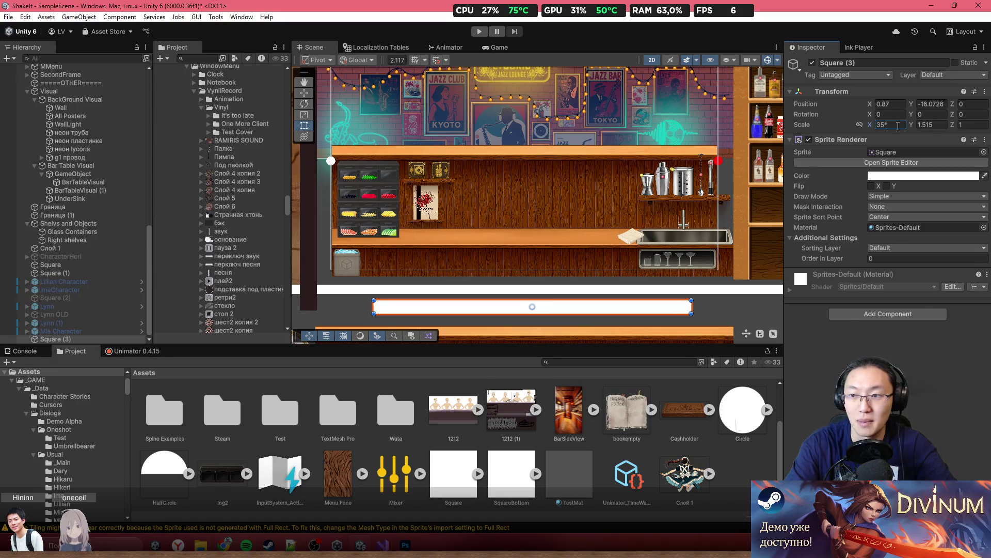
{"action": "type", "text": "*1.2"}
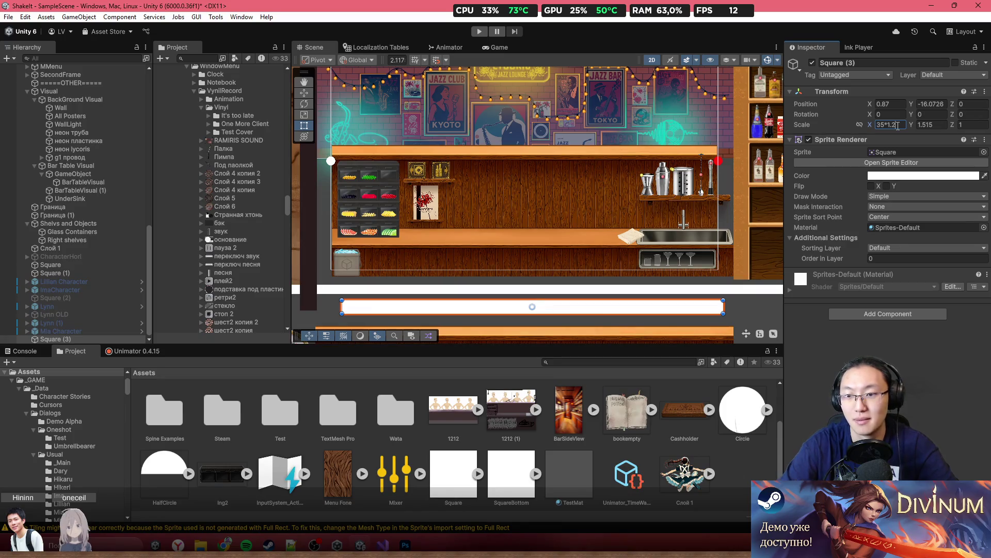
{"action": "key", "text": "Return"}
{"action": "mouse_move", "coordinate": [675, 315]}
{"action": "left_mouse_down"}
{"action": "mouse_move", "coordinate": [675, 230]}
{"action": "mouse_move", "coordinate": [676, 319]}
{"action": "mouse_move", "coordinate": [688, 254]}
{"action": "left_mouse_up"}
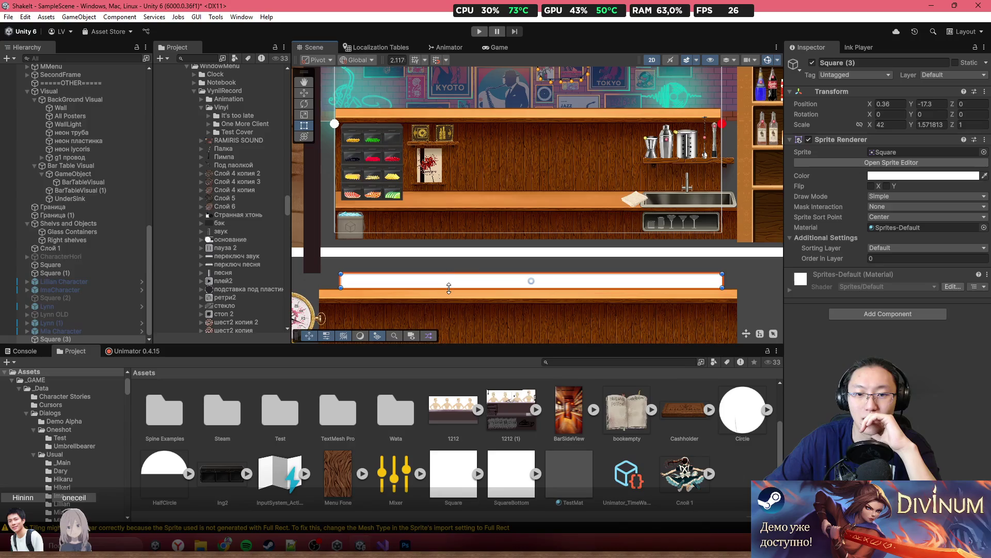
{"action": "left_click_drag", "start_coordinate": [449, 288], "coordinate": [449, 280]}
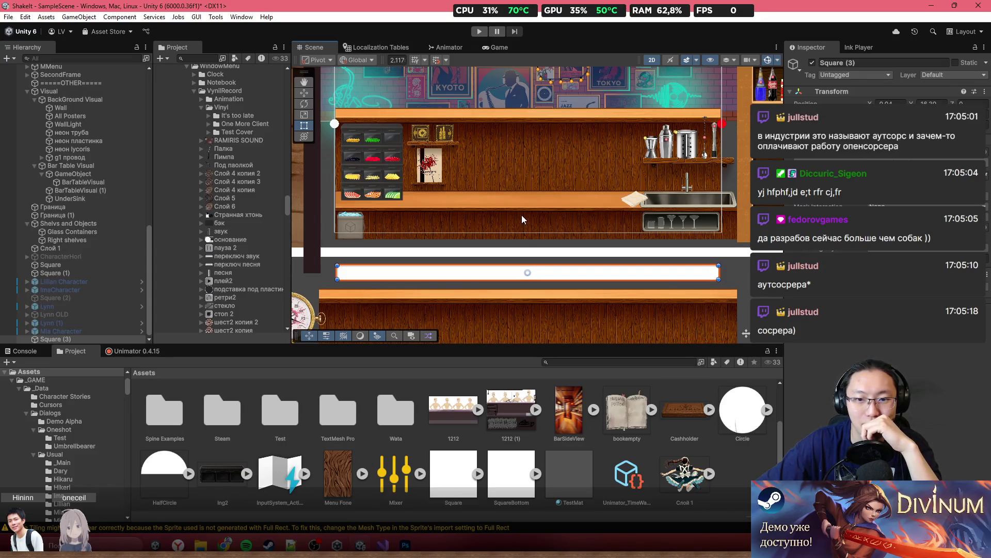
Step: Set BarTableVisual (1)'s tiled width to 42 and move it to about -0.23, -18.99, under the white bar
{"action": "left_click", "coordinate": [560, 332]}
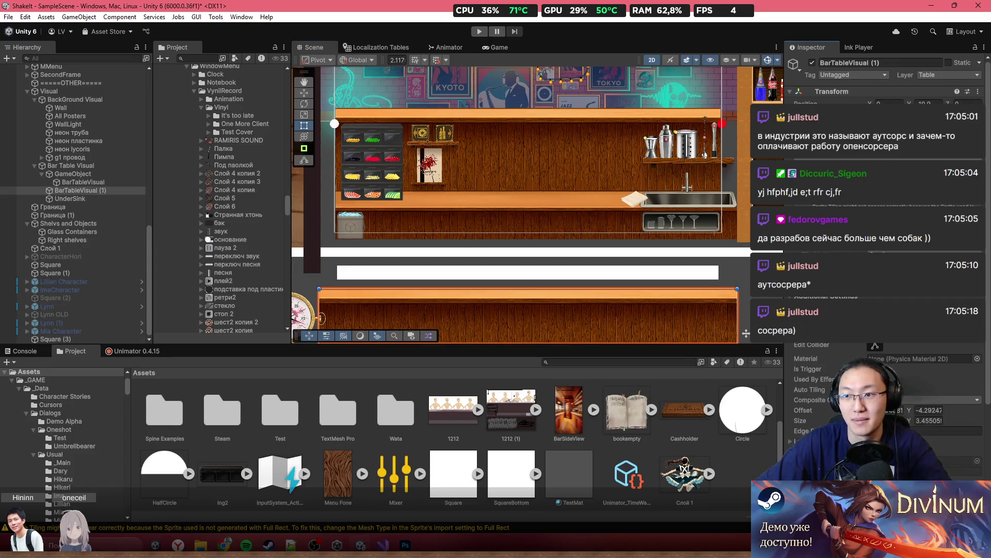
{"action": "key", "text": "Return"}
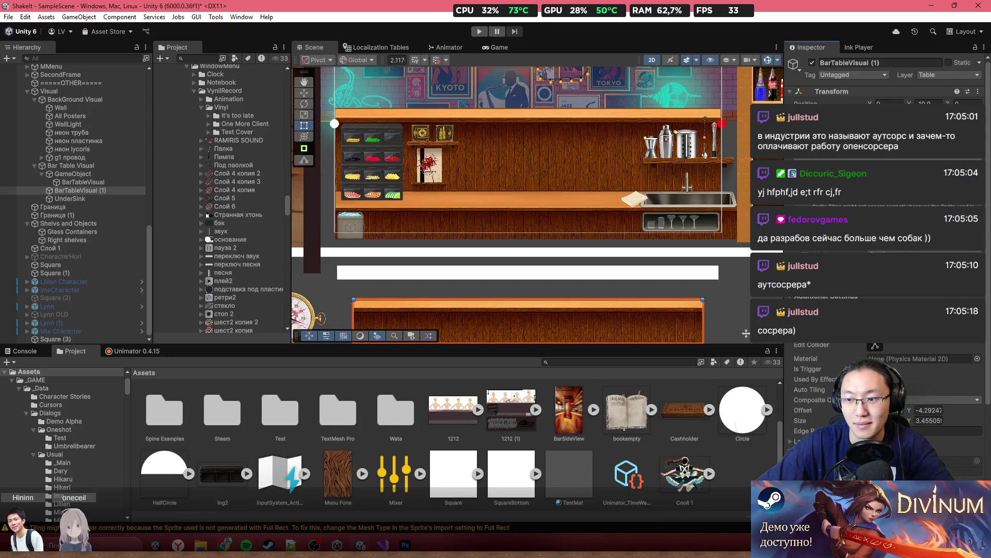
{"action": "left_click", "coordinate": [527, 272]}
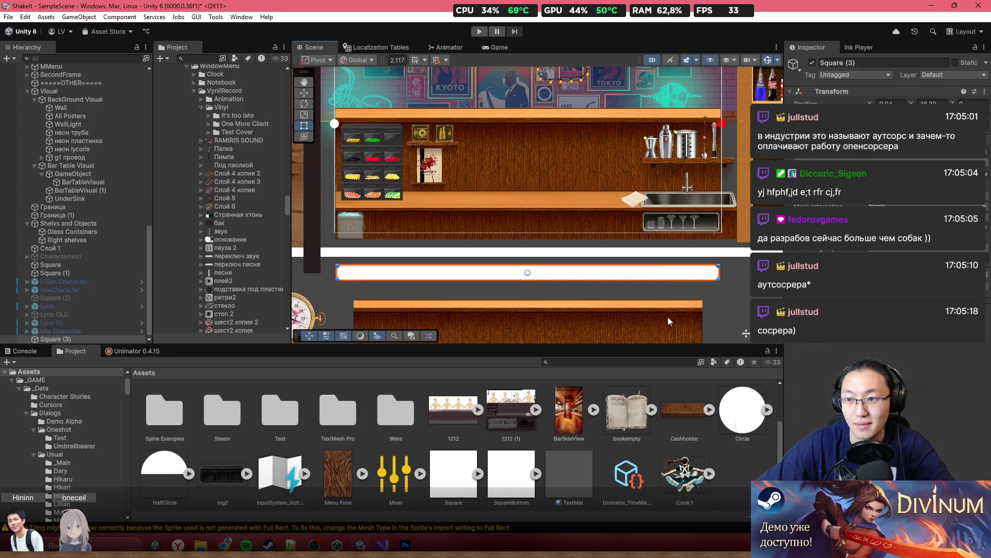
{"action": "left_click", "coordinate": [644, 316]}
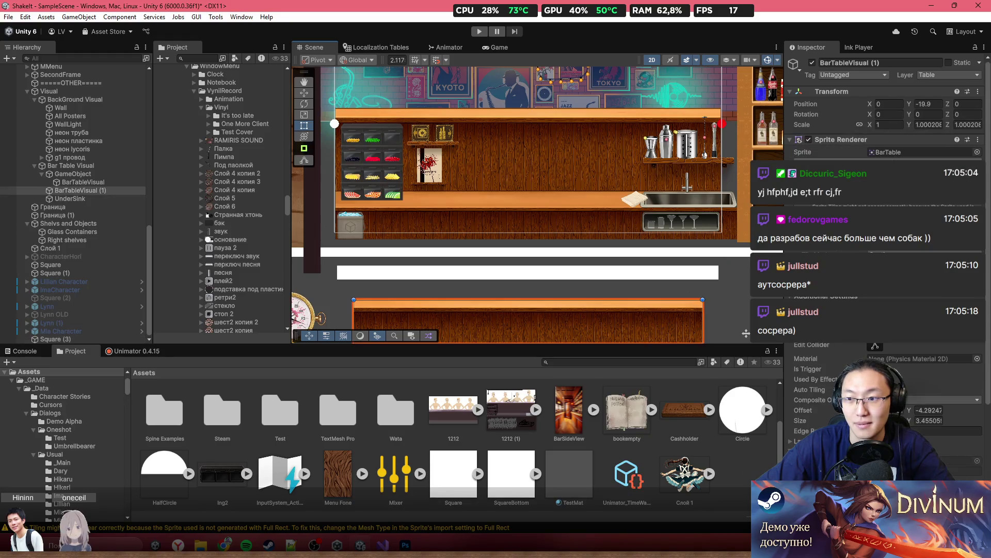
{"action": "left_click", "coordinate": [893, 125]}
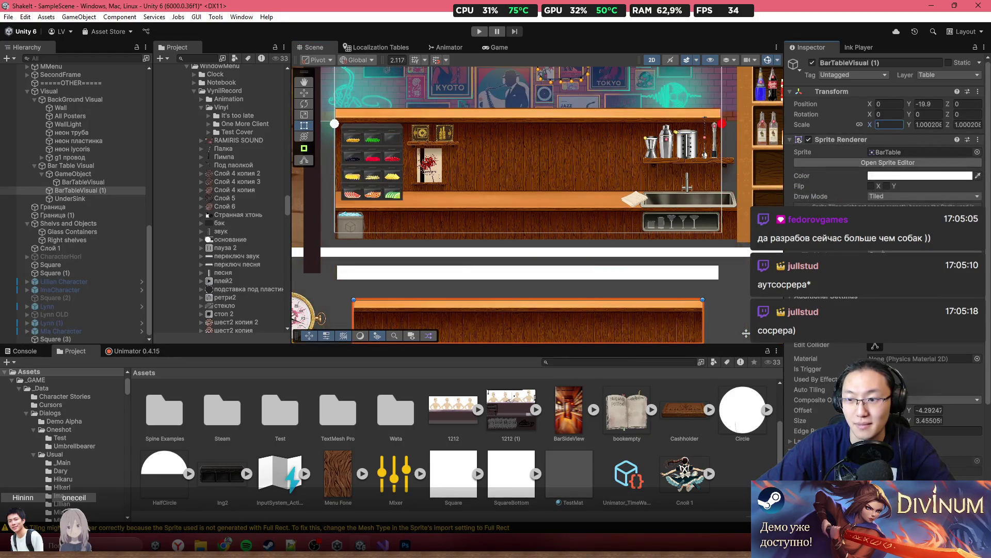
{"action": "left_click", "coordinate": [898, 244]}
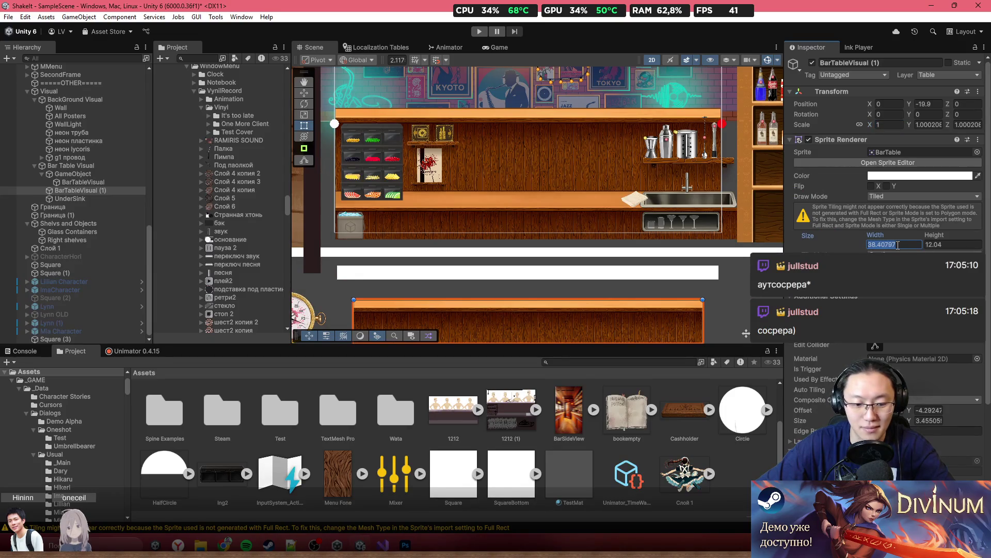
{"action": "type", "text": "42"}
{"action": "mouse_move", "coordinate": [673, 320]}
{"action": "left_mouse_down"}
{"action": "mouse_move", "coordinate": [676, 221]}
{"action": "mouse_move", "coordinate": [672, 316]}
{"action": "left_mouse_up"}
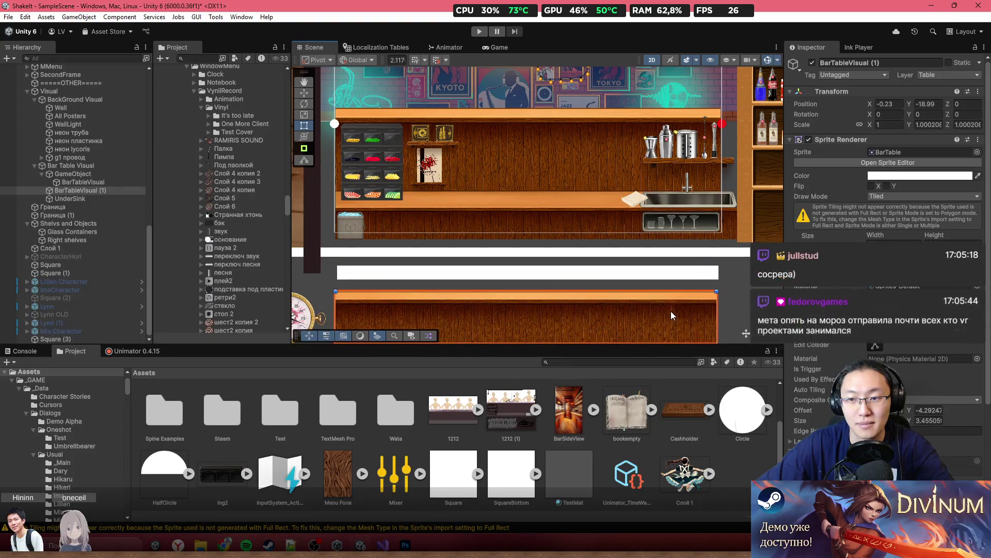
{"action": "left_click", "coordinate": [723, 122]}
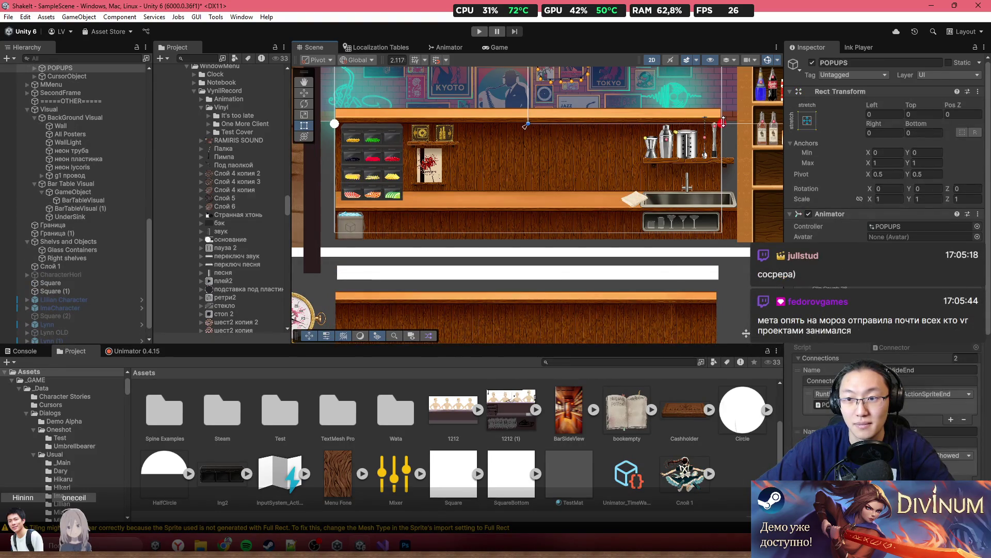
{"action": "scroll", "coordinate": [596, 145], "scroll_direction": "up", "scroll_amount": 5}
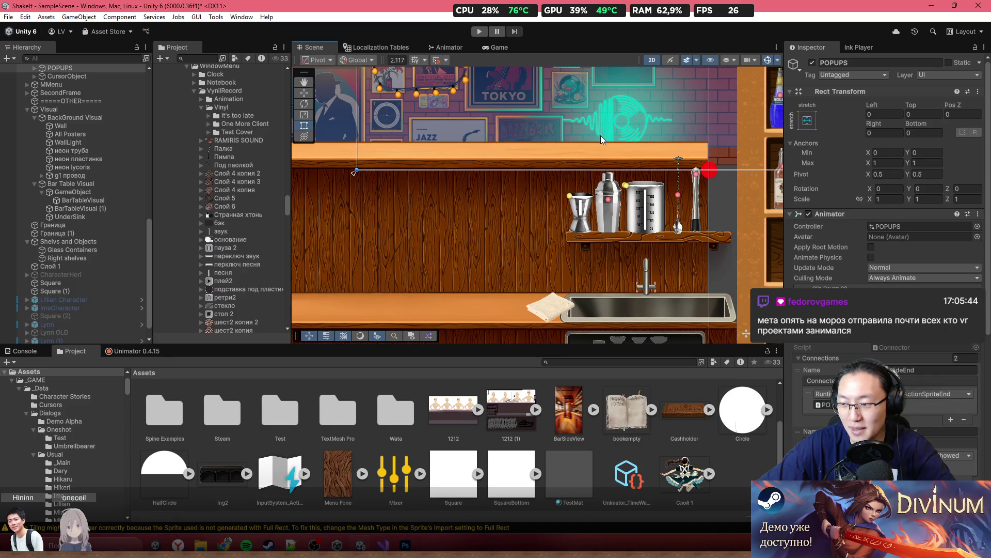
{"action": "scroll", "coordinate": [693, 172], "scroll_direction": "up", "scroll_amount": 1}
{"action": "scroll", "coordinate": [693, 172], "scroll_direction": "up", "scroll_amount": 2}
{"action": "left_click", "coordinate": [709, 182]}
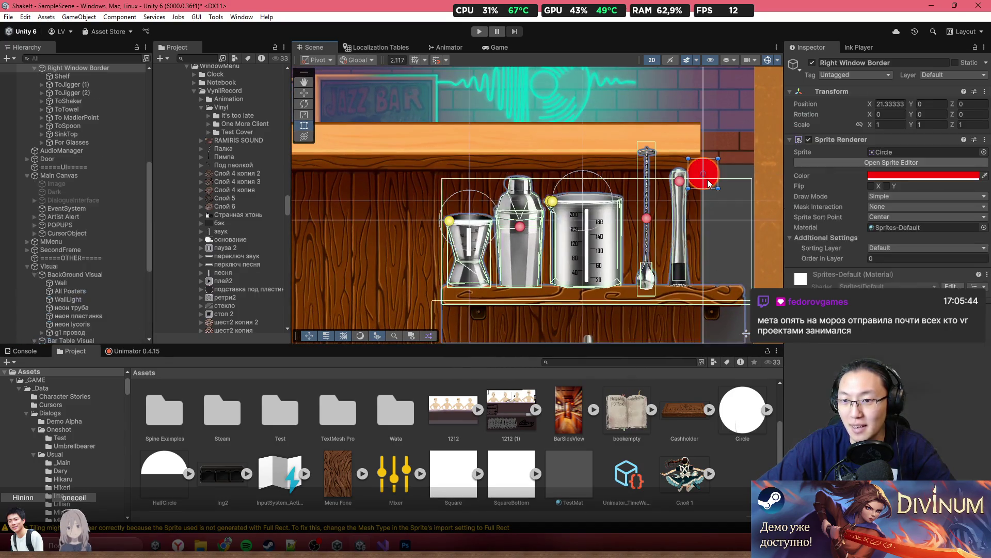
{"action": "scroll", "coordinate": [709, 215], "scroll_direction": "down", "scroll_amount": 3}
{"action": "left_click", "coordinate": [890, 104]}
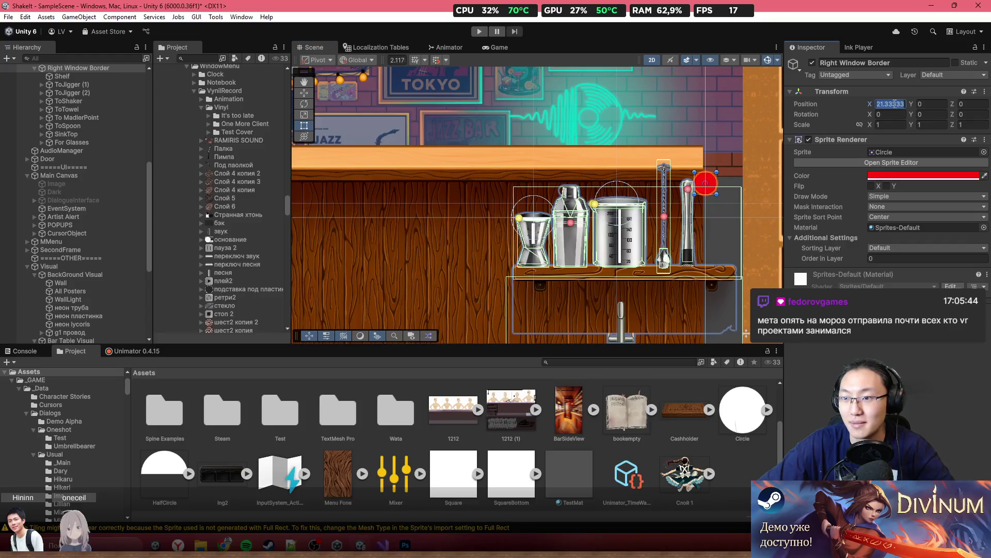
{"action": "key", "text": "alt+Tab"}
{"action": "key", "text": "Left"}
{"action": "left_click", "coordinate": [523, 196]}
{"action": "left_click", "coordinate": [890, 103]}
{"action": "key", "text": "alt+Tab"}
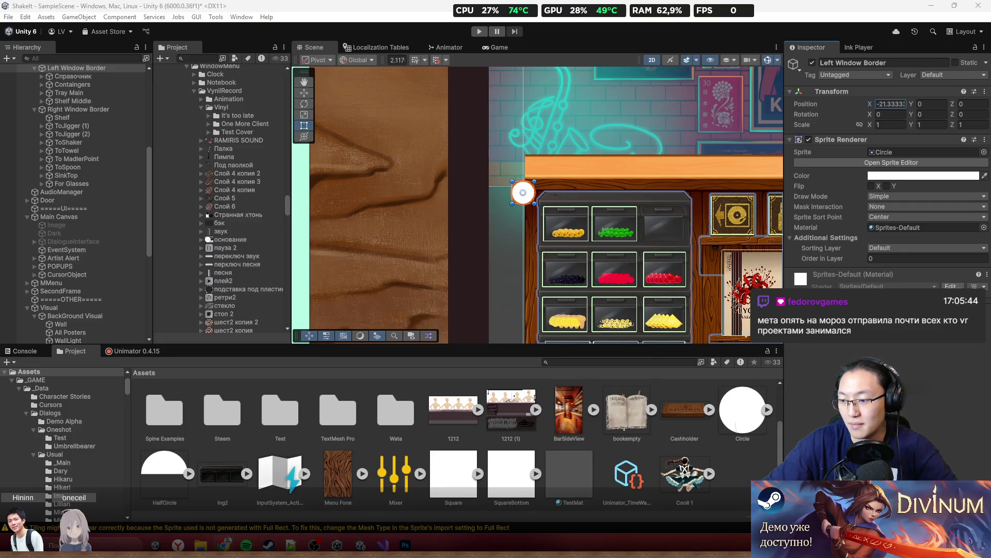
{"action": "scroll", "coordinate": [774, 243], "scroll_direction": "down", "scroll_amount": 3}
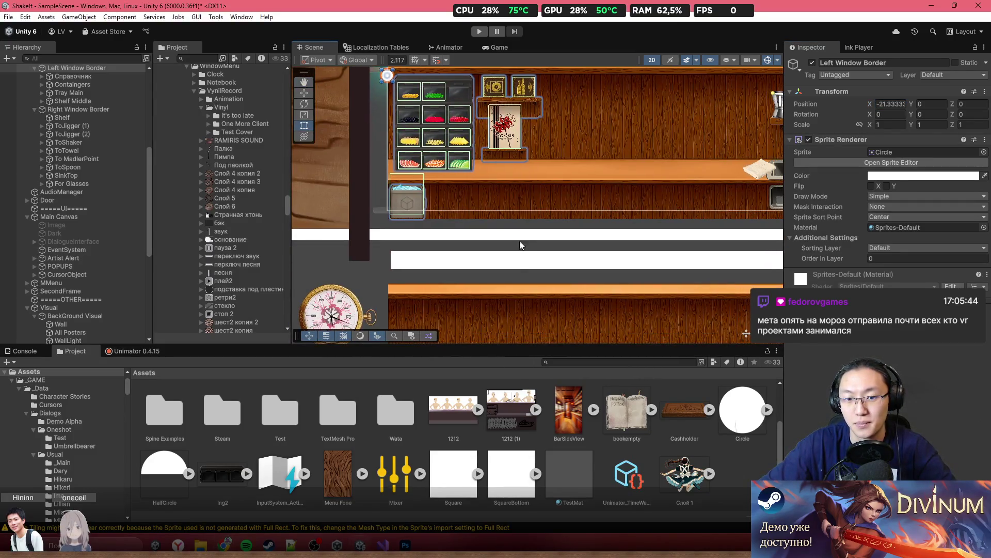
Step: Widen the white Square (3) bar's Scale X to 42.66666
{"action": "left_click", "coordinate": [522, 261]}
{"action": "left_click_drag", "start_coordinate": [869, 125], "coordinate": [877, 125]}
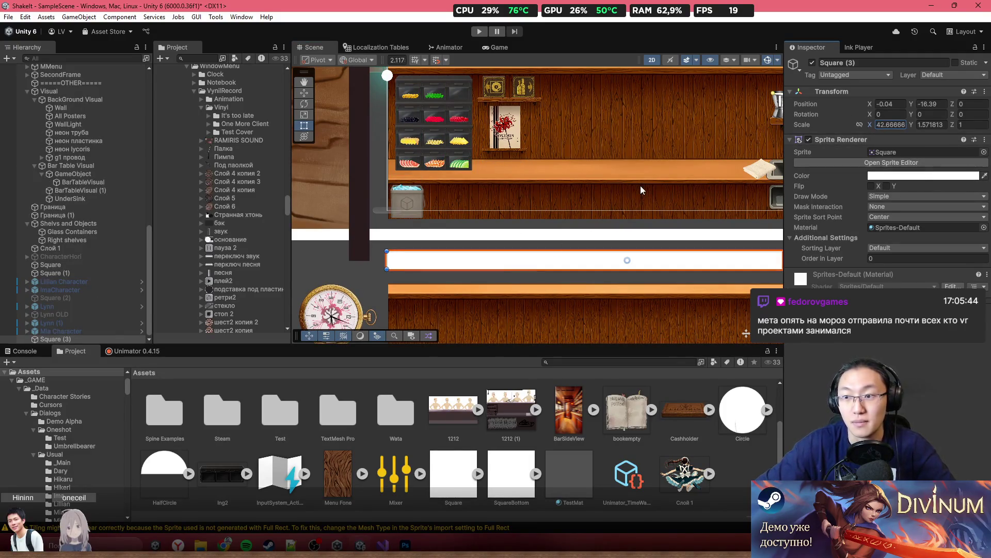
{"action": "scroll", "coordinate": [622, 262], "scroll_direction": "down", "scroll_amount": 2}
Step: Move the white bar down to position 0.92, -16.72, between the table and the lower counter
{"action": "left_click_drag", "start_coordinate": [622, 270], "coordinate": [625, 183]}
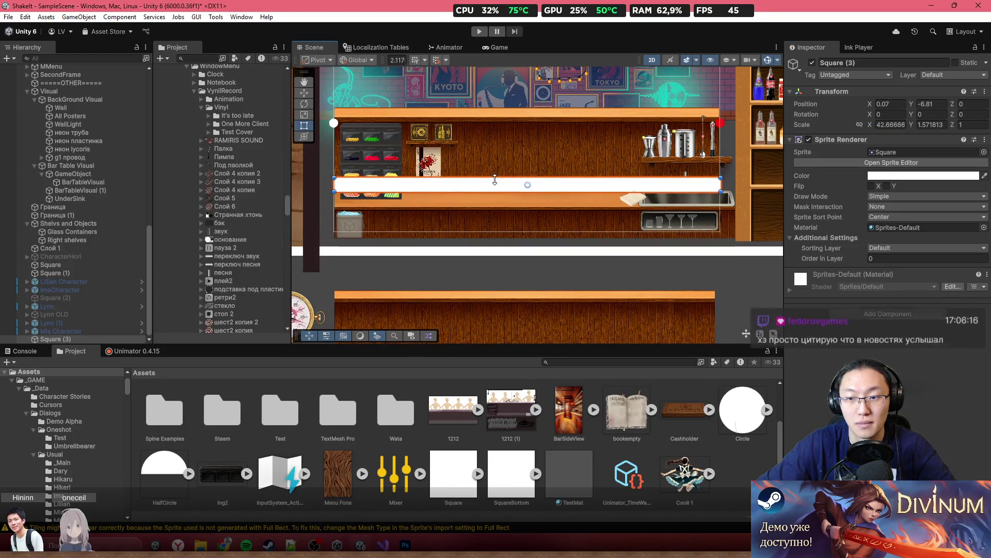
{"action": "scroll", "coordinate": [395, 212], "scroll_direction": "up", "scroll_amount": 4}
{"action": "scroll", "coordinate": [396, 212], "scroll_direction": "up", "scroll_amount": 5}
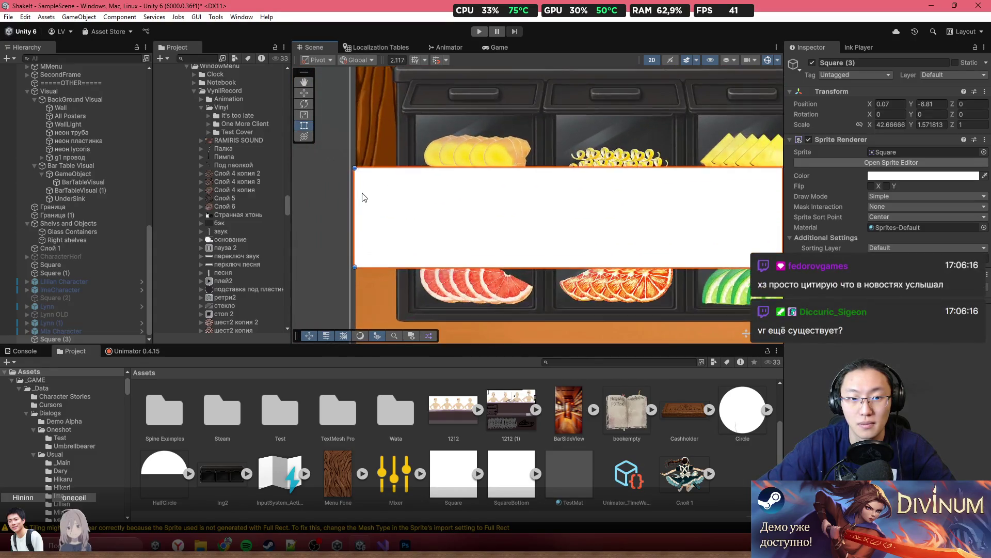
{"action": "scroll", "coordinate": [342, 189], "scroll_direction": "up", "scroll_amount": 3}
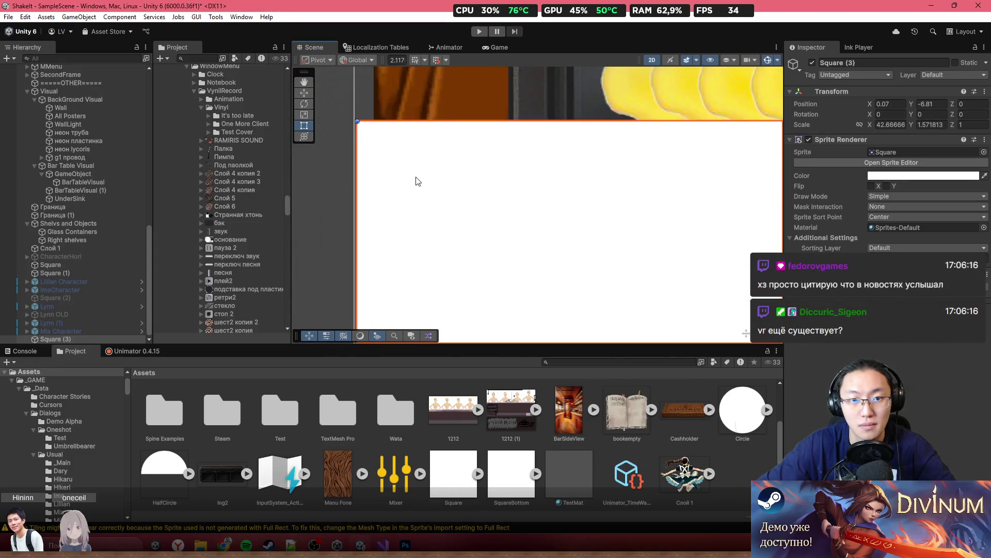
{"action": "scroll", "coordinate": [413, 181], "scroll_direction": "down", "scroll_amount": 8}
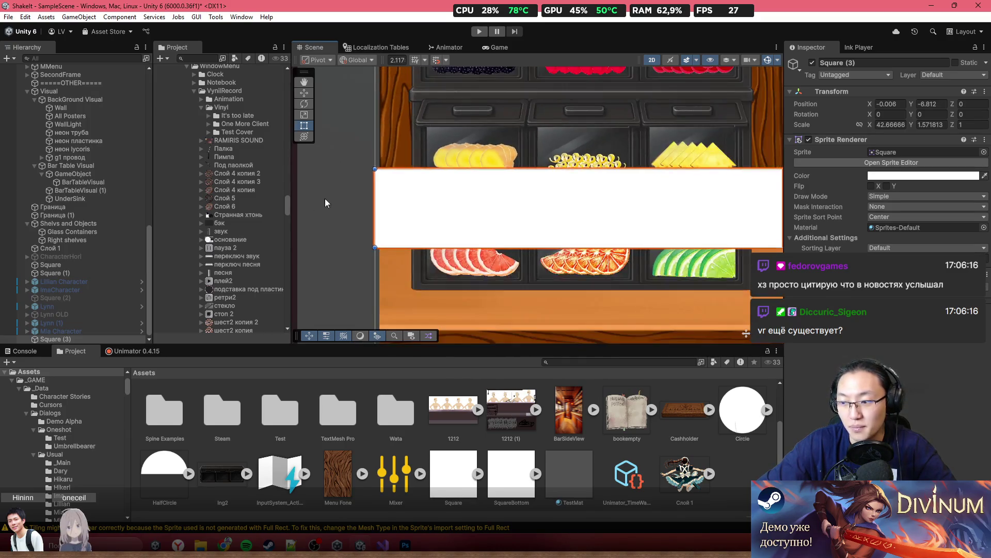
{"action": "scroll", "coordinate": [287, 225], "scroll_direction": "down", "scroll_amount": 5}
{"action": "scroll", "coordinate": [346, 243], "scroll_direction": "down", "scroll_amount": 2}
{"action": "scroll", "coordinate": [345, 244], "scroll_direction": "down", "scroll_amount": 3}
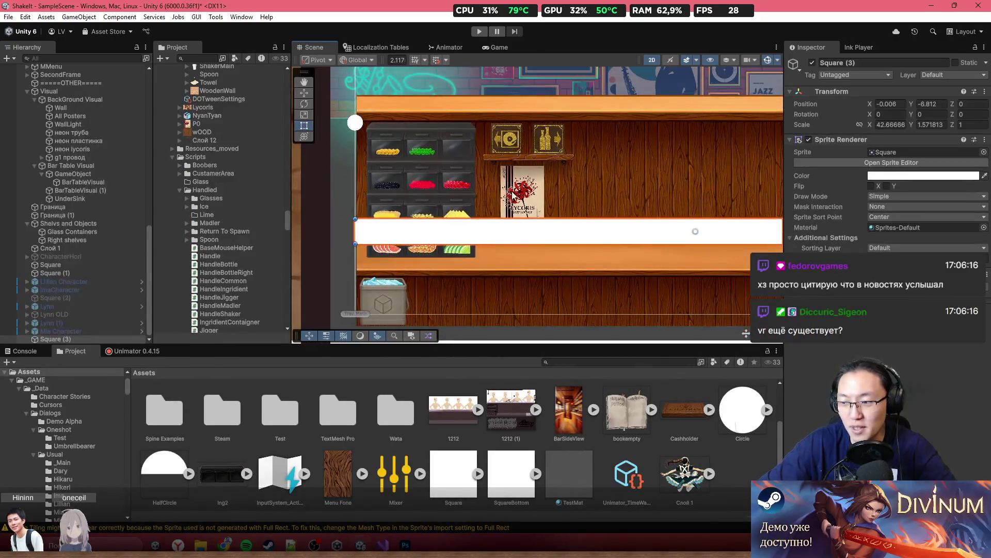
{"action": "left_click_drag", "start_coordinate": [664, 196], "coordinate": [439, 182]}
{"action": "scroll", "coordinate": [605, 223], "scroll_direction": "up", "scroll_amount": 6}
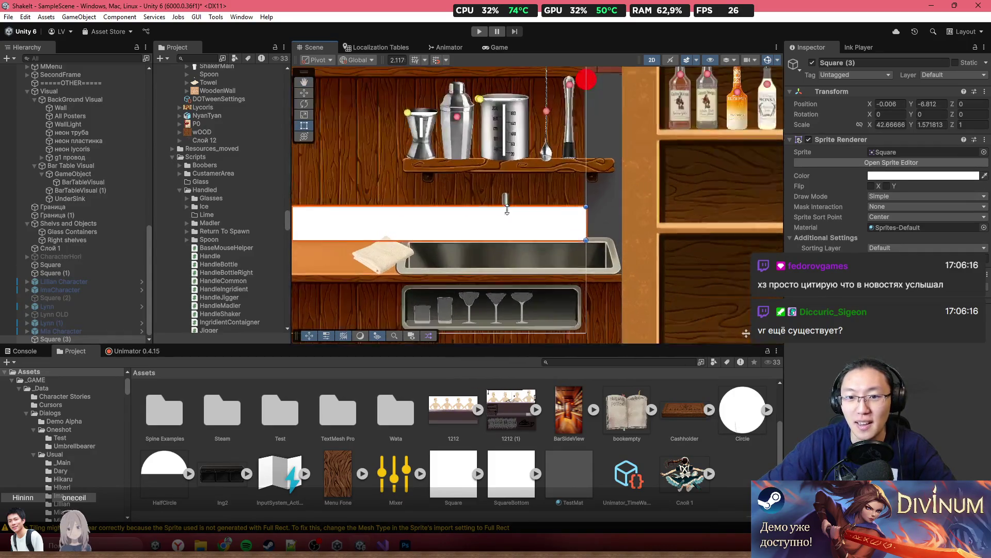
{"action": "scroll", "coordinate": [591, 223], "scroll_direction": "up", "scroll_amount": 2}
{"action": "scroll", "coordinate": [573, 218], "scroll_direction": "down", "scroll_amount": 3}
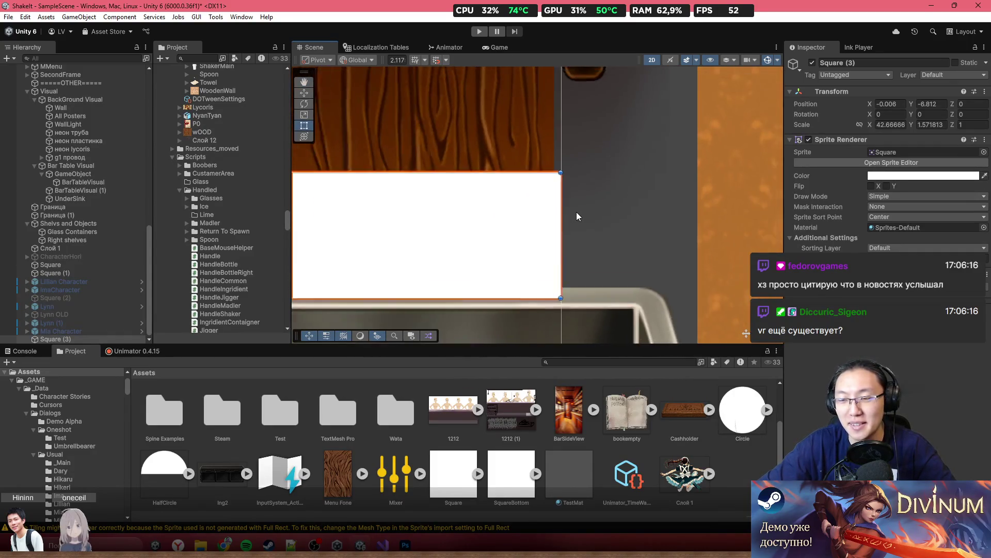
{"action": "scroll", "coordinate": [576, 218], "scroll_direction": "down", "scroll_amount": 10}
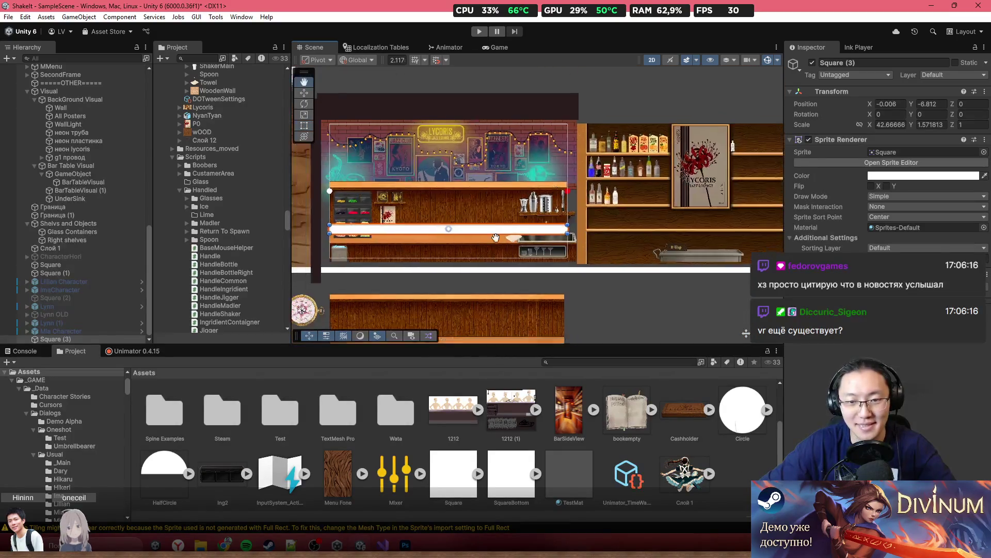
{"action": "left_click_drag", "start_coordinate": [541, 202], "coordinate": [545, 260]}
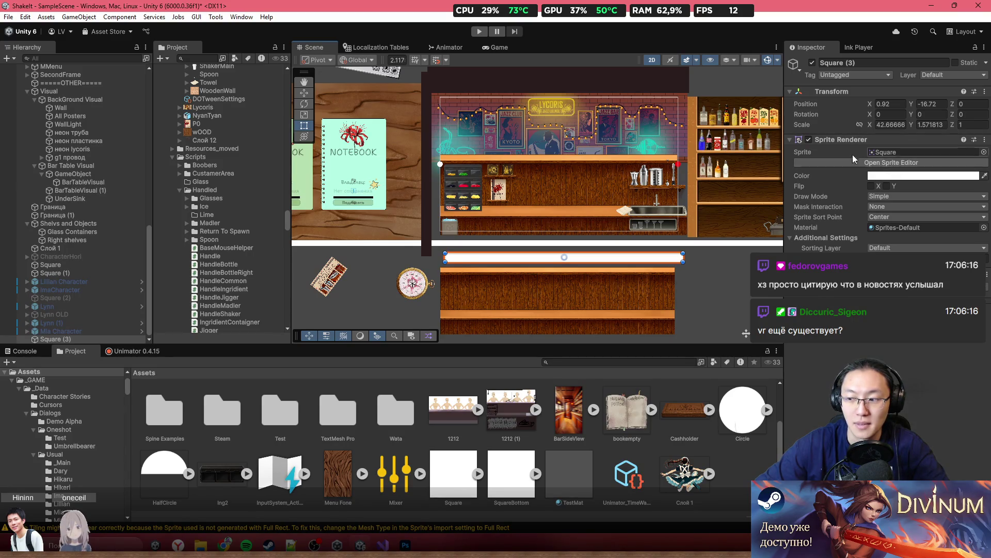
{"action": "scroll", "coordinate": [605, 190], "scroll_direction": "up", "scroll_amount": 2}
{"action": "scroll", "coordinate": [612, 162], "scroll_direction": "up", "scroll_amount": 2}
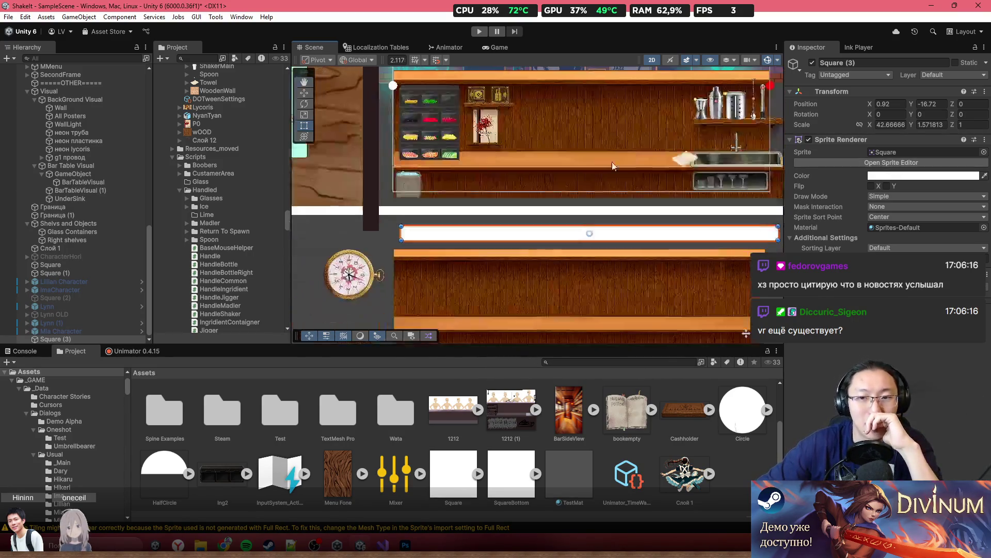
{"action": "left_click", "coordinate": [560, 135]}
{"action": "scroll", "coordinate": [559, 129], "scroll_direction": "up", "scroll_amount": 2}
Step: Select BarTableVisual under its parent GameObject to inspect its 35.4 by 12.04 tiled Sprite Renderer
{"action": "mouse_move", "coordinate": [568, 131]}
{"action": "left_mouse_down"}
{"action": "mouse_move", "coordinate": [586, 195]}
{"action": "mouse_move", "coordinate": [475, 181]}
{"action": "left_mouse_up"}
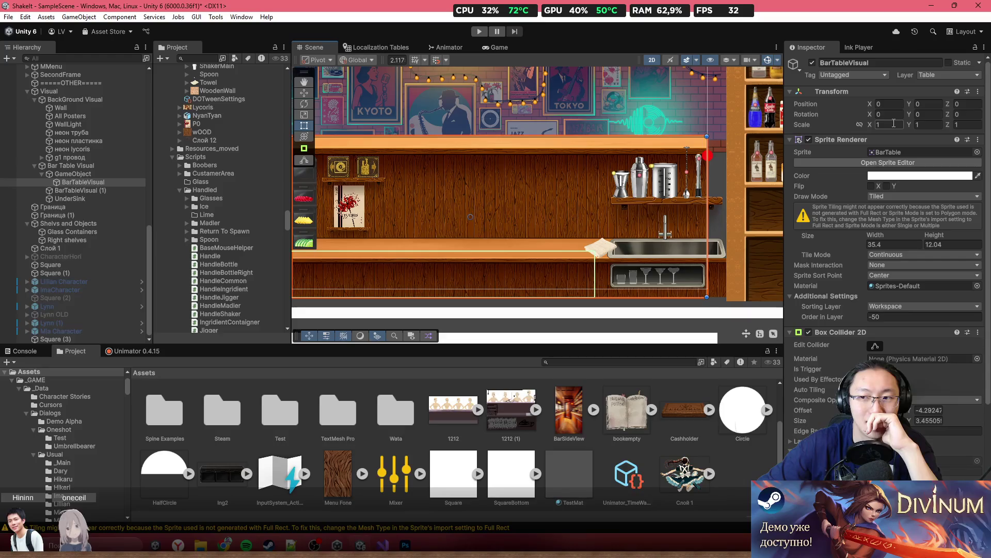
{"action": "left_click", "coordinate": [105, 177]}
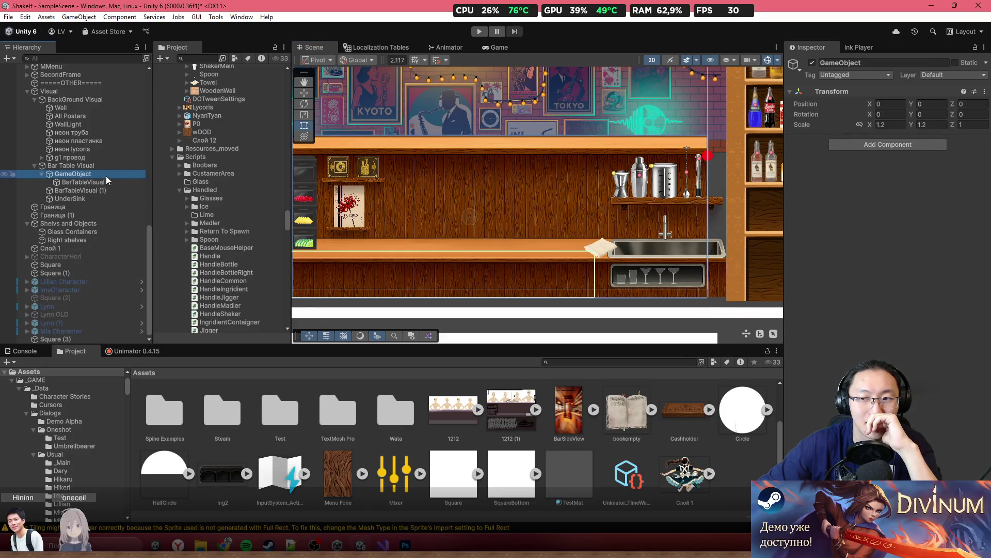
{"action": "left_click", "coordinate": [108, 183]}
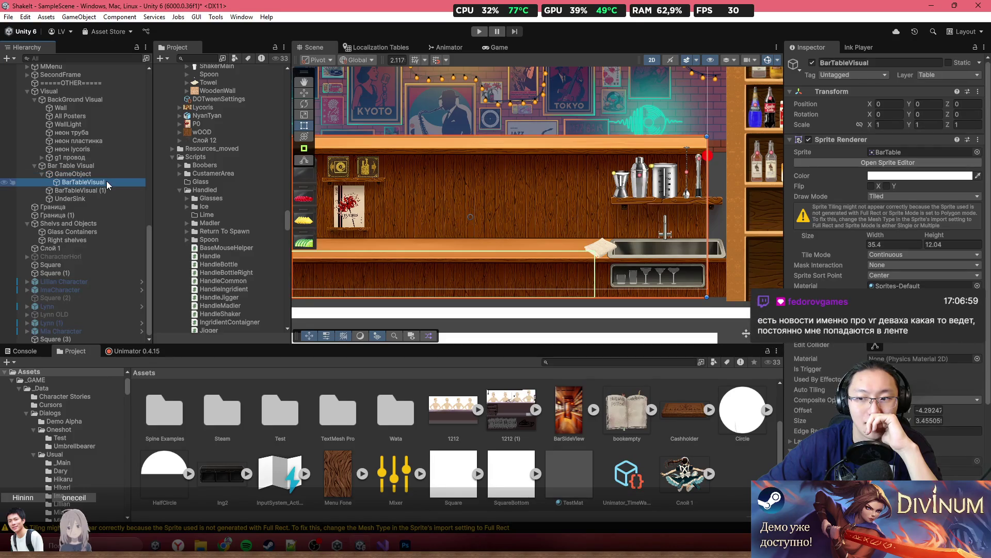
{"action": "scroll", "coordinate": [501, 238], "scroll_direction": "down", "scroll_amount": 5}
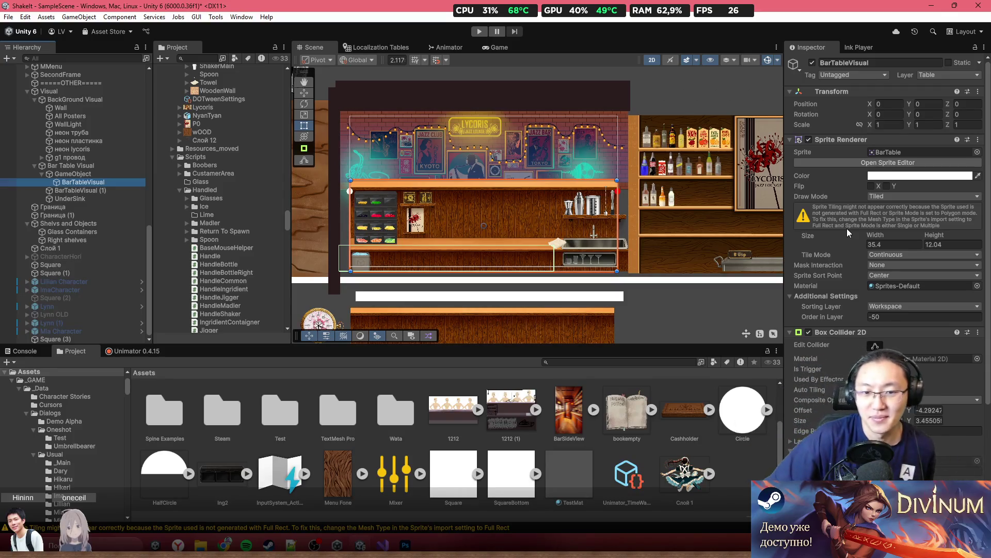
{"action": "scroll", "coordinate": [451, 284], "scroll_direction": "up", "scroll_amount": 3}
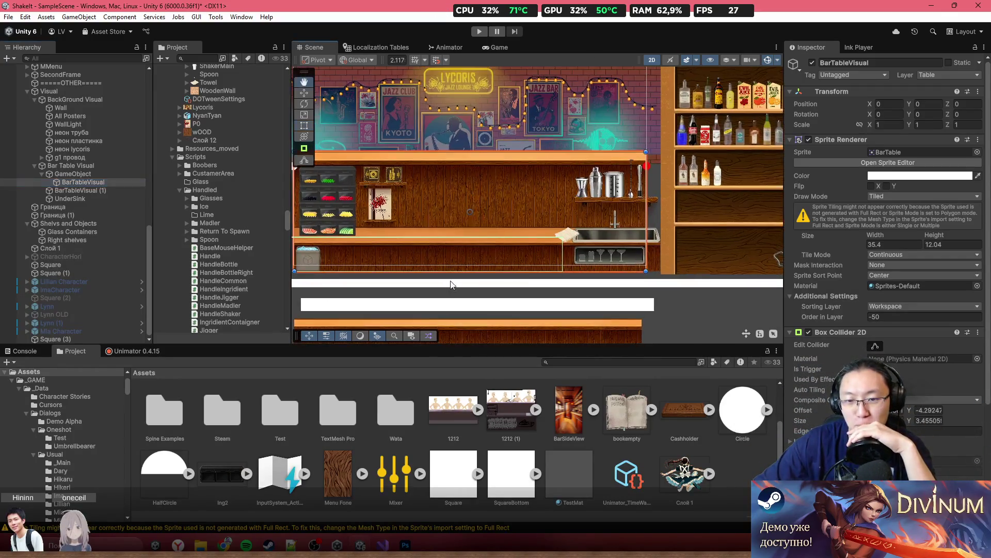
{"action": "scroll", "coordinate": [451, 285], "scroll_direction": "up", "scroll_amount": 3}
Step: Nudge the white bar to 0.05, -16.83 and move BarTableVisual (1) up to 0.12, -0.38
{"action": "left_click", "coordinate": [510, 259]}
{"action": "left_click_drag", "start_coordinate": [510, 260], "coordinate": [508, 261]}
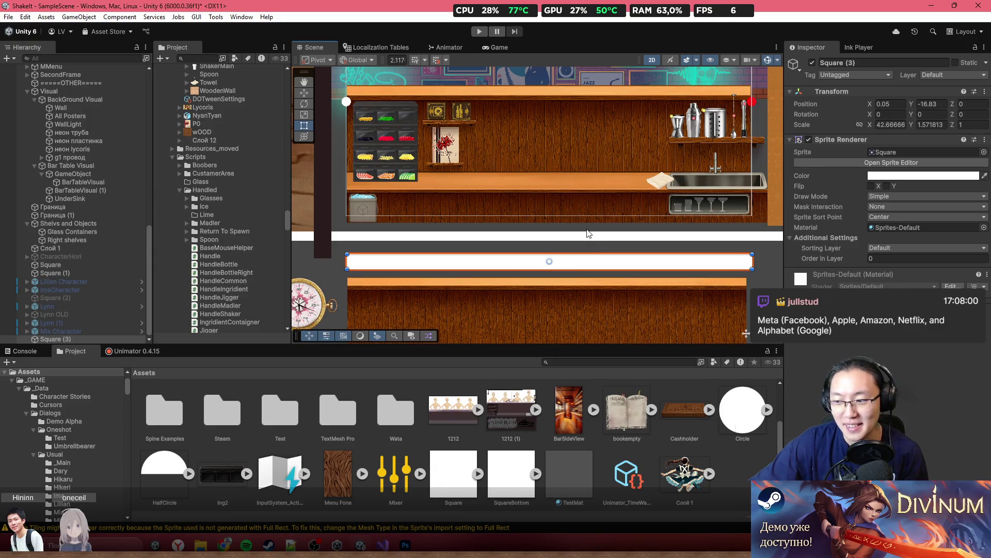
{"action": "scroll", "coordinate": [721, 184], "scroll_direction": "up", "scroll_amount": 2}
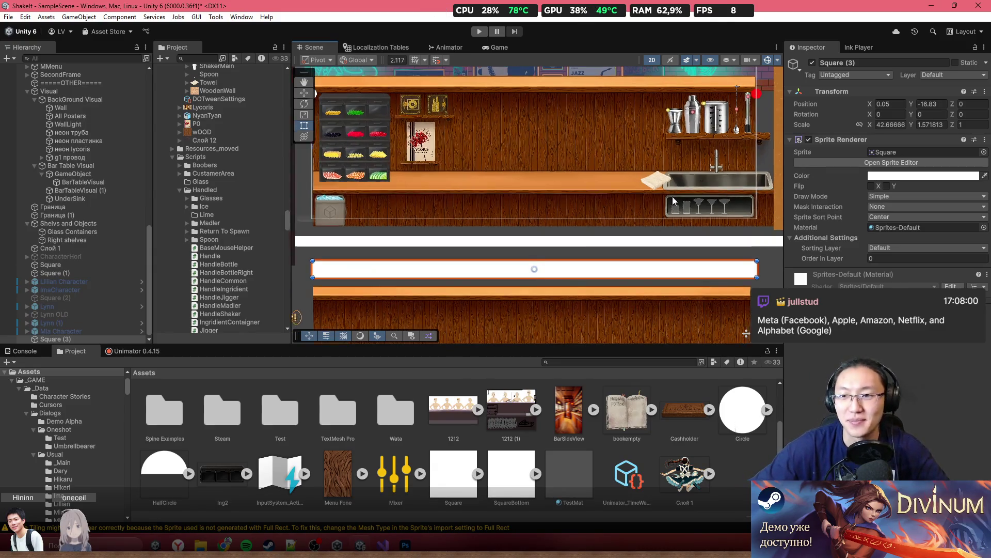
{"action": "scroll", "coordinate": [602, 185], "scroll_direction": "down", "scroll_amount": 1}
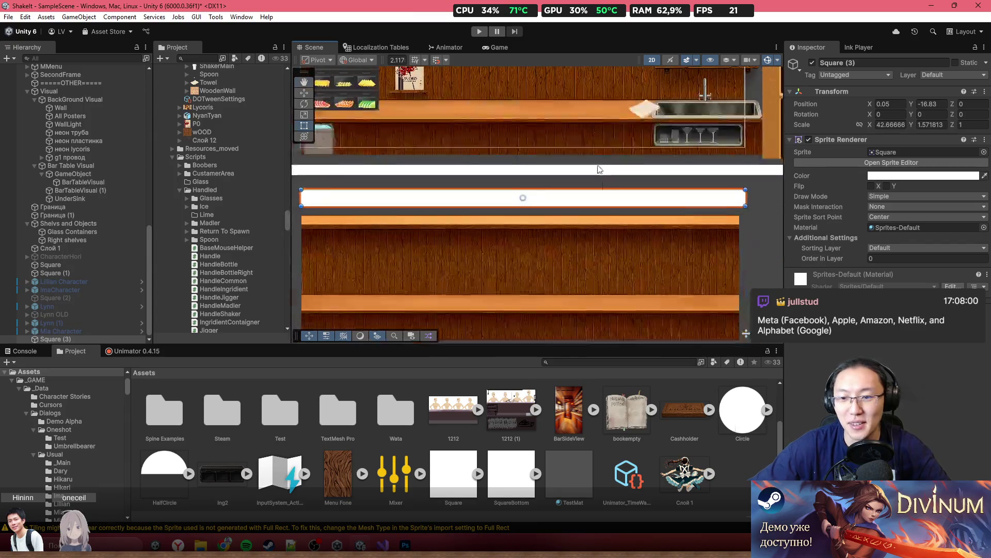
{"action": "left_click", "coordinate": [615, 243]}
{"action": "mouse_move", "coordinate": [616, 243]}
{"action": "left_mouse_down"}
{"action": "mouse_move", "coordinate": [581, 150]}
{"action": "mouse_move", "coordinate": [584, 88]}
{"action": "left_mouse_up"}
Step: Frame BarTableVisual (1) in view and shift it slightly right
{"action": "key", "text": "f"}
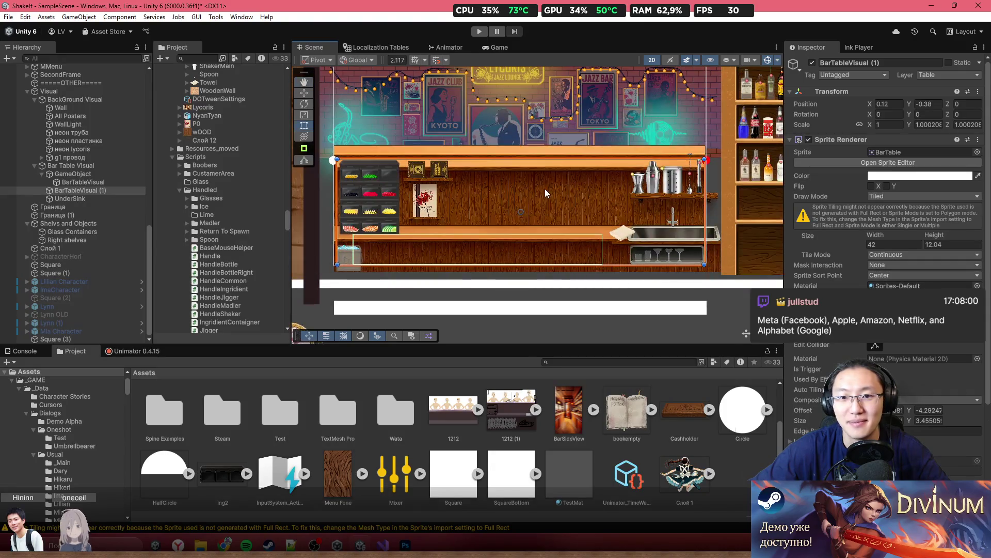
{"action": "scroll", "coordinate": [544, 188], "scroll_direction": "up", "scroll_amount": 2}
{"action": "mouse_move", "coordinate": [543, 180]}
{"action": "left_mouse_down"}
{"action": "mouse_move", "coordinate": [547, 168]}
{"action": "mouse_move", "coordinate": [546, 187]}
{"action": "mouse_move", "coordinate": [518, 189]}
{"action": "mouse_move", "coordinate": [538, 189]}
{"action": "left_mouse_up"}
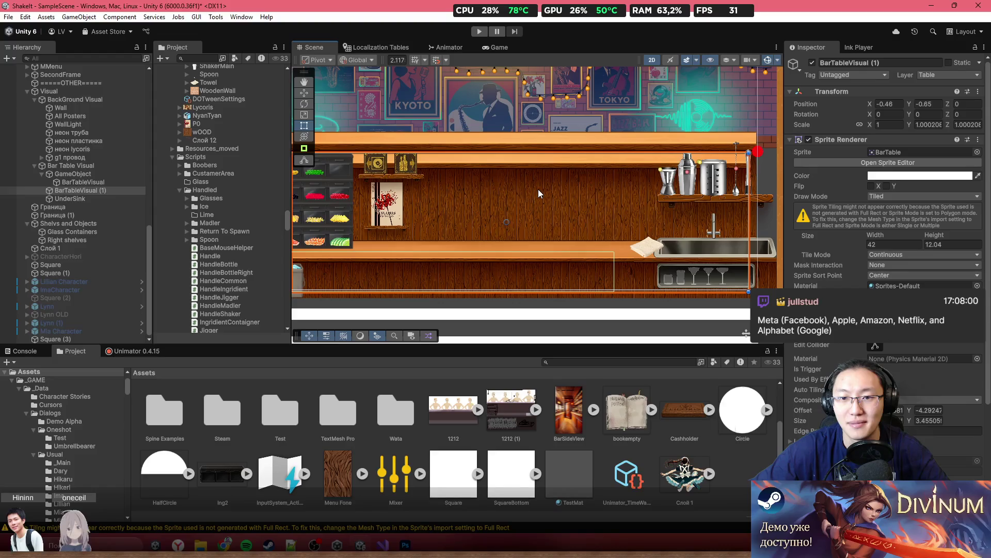
{"action": "left_click_drag", "start_coordinate": [538, 188], "coordinate": [681, 188]}
Step: With the Rect tool, lower BarTableVisual (1) below the white bar to -0.43, -20.82
{"action": "key", "text": "t"}
{"action": "left_click_drag", "start_coordinate": [646, 160], "coordinate": [643, 293]}
{"action": "key", "text": "f"}
{"action": "left_click_drag", "start_coordinate": [546, 224], "coordinate": [557, 302]}
{"action": "left_click_drag", "start_coordinate": [559, 219], "coordinate": [564, 250]}
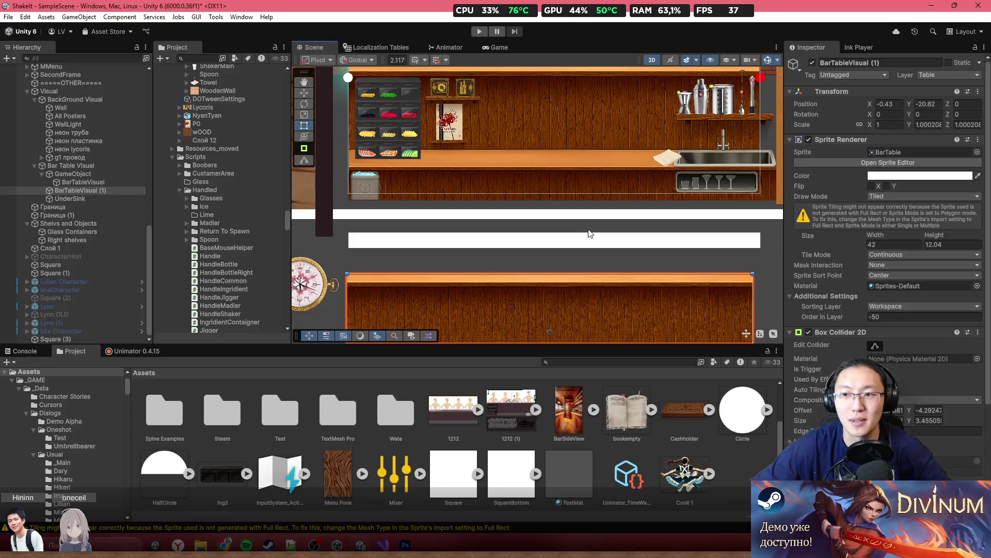
{"action": "left_click_drag", "start_coordinate": [584, 186], "coordinate": [616, 228]}
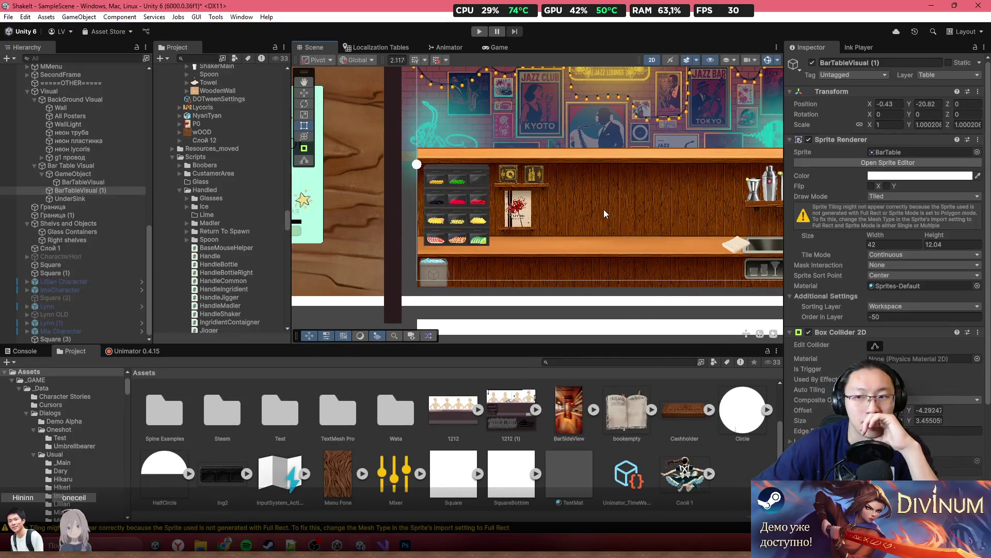
{"action": "scroll", "coordinate": [593, 202], "scroll_direction": "right", "scroll_amount": 3}
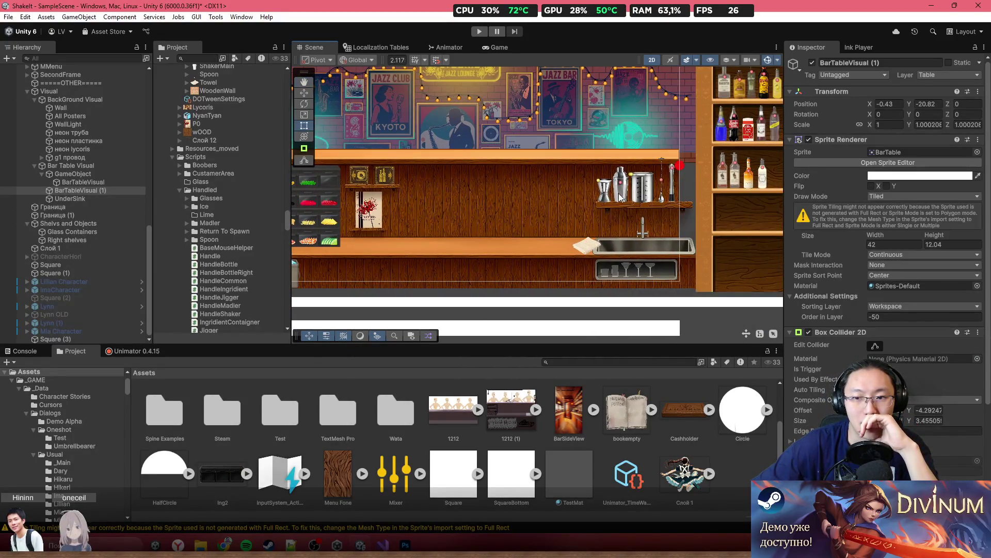
{"action": "scroll", "coordinate": [619, 196], "scroll_direction": "down", "scroll_amount": 5}
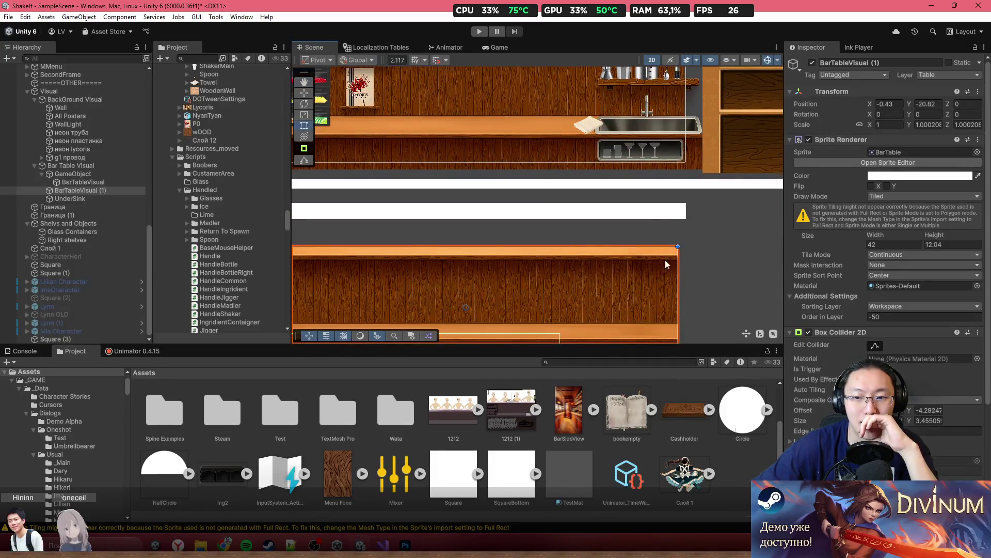
{"action": "scroll", "coordinate": [529, 189], "scroll_direction": "down", "scroll_amount": 2}
{"action": "scroll", "coordinate": [593, 203], "scroll_direction": "left", "scroll_amount": 2}
{"action": "scroll", "coordinate": [596, 203], "scroll_direction": "down", "scroll_amount": 2}
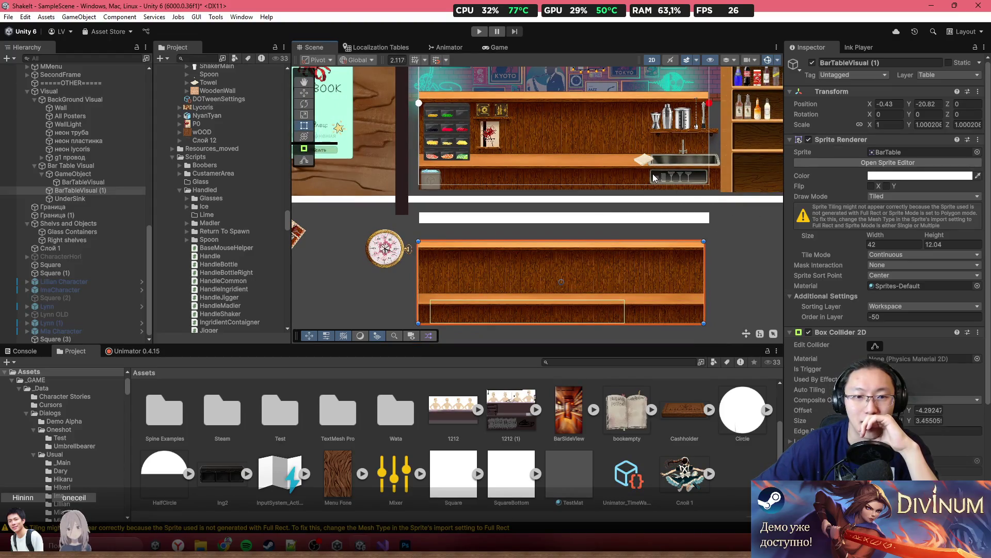
{"action": "left_click", "coordinate": [97, 176]}
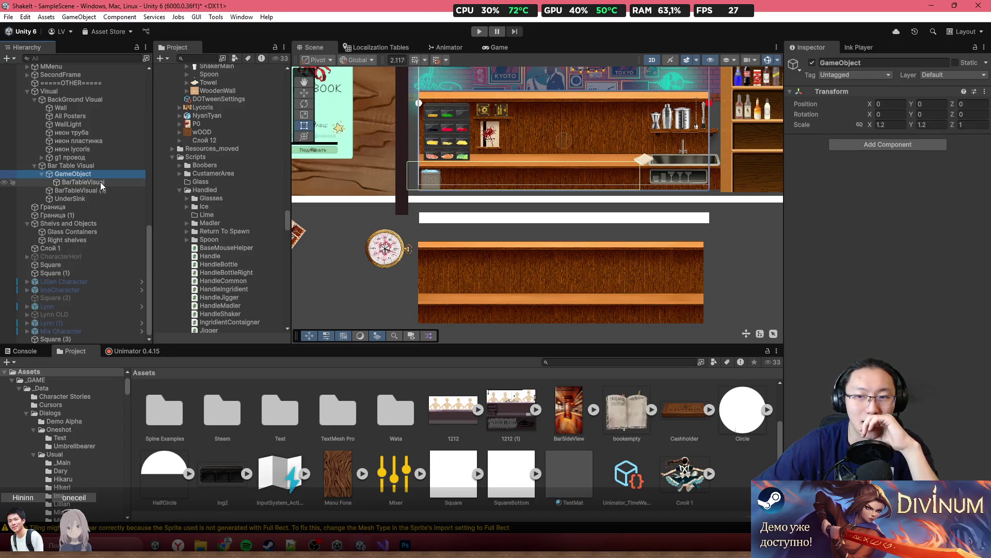
{"action": "left_click", "coordinate": [110, 182]}
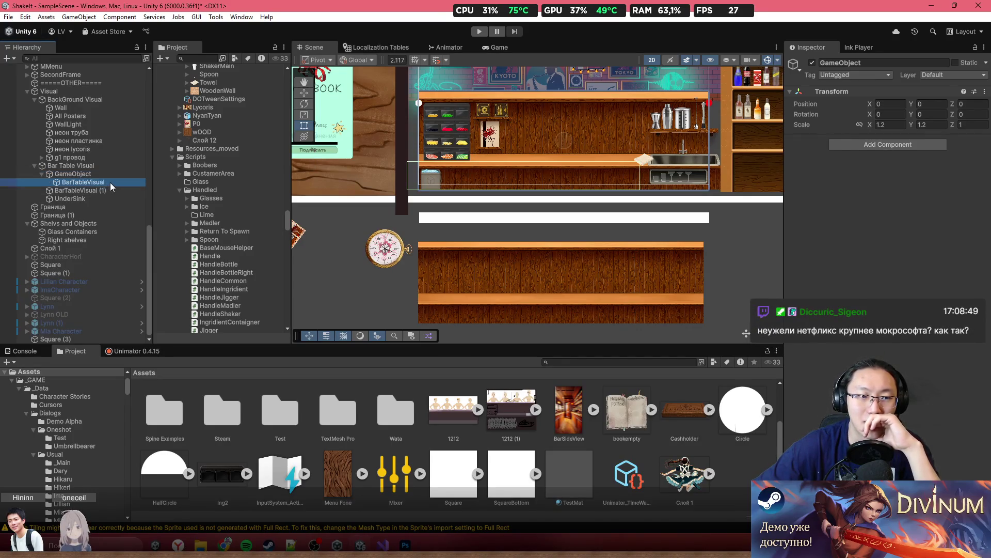
{"action": "left_click", "coordinate": [112, 176]}
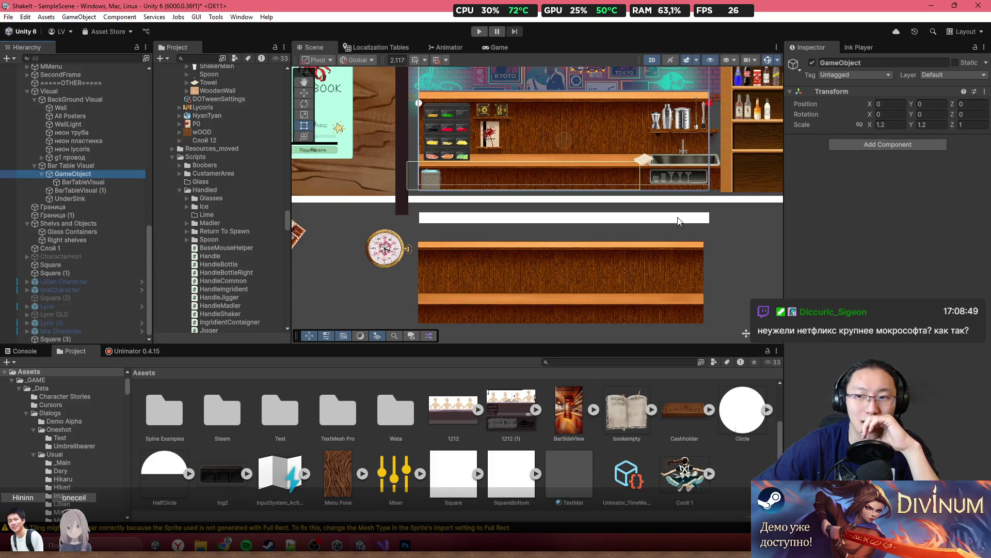
{"action": "left_click", "coordinate": [598, 274]}
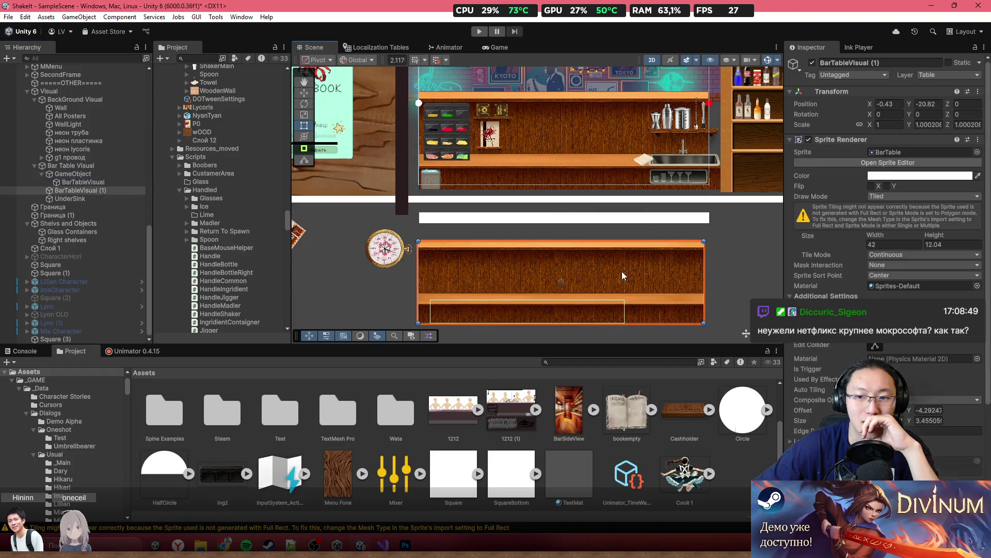
{"action": "left_click", "coordinate": [94, 182]}
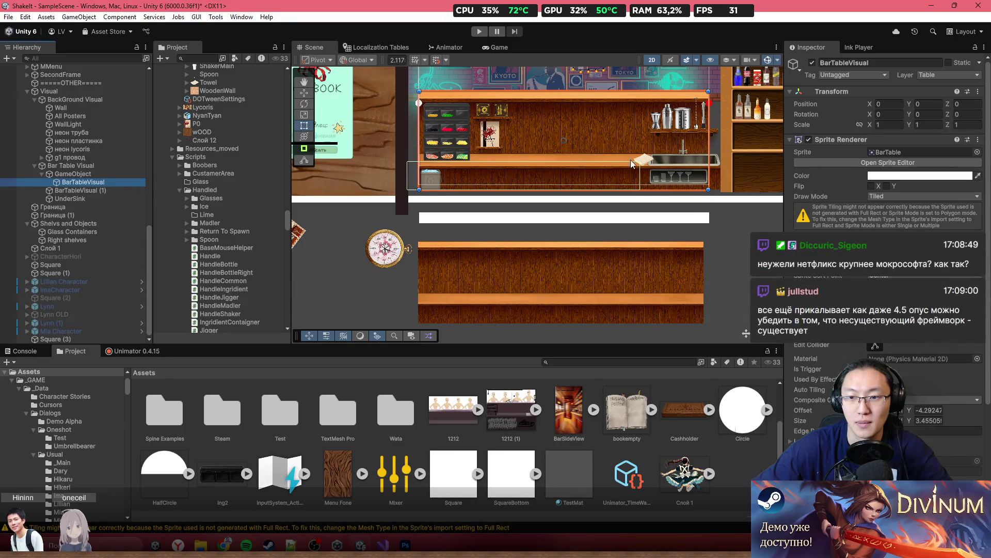
{"action": "left_click_drag", "start_coordinate": [631, 156], "coordinate": [619, 190]}
{"action": "scroll", "coordinate": [679, 214], "scroll_direction": "up", "scroll_amount": 2}
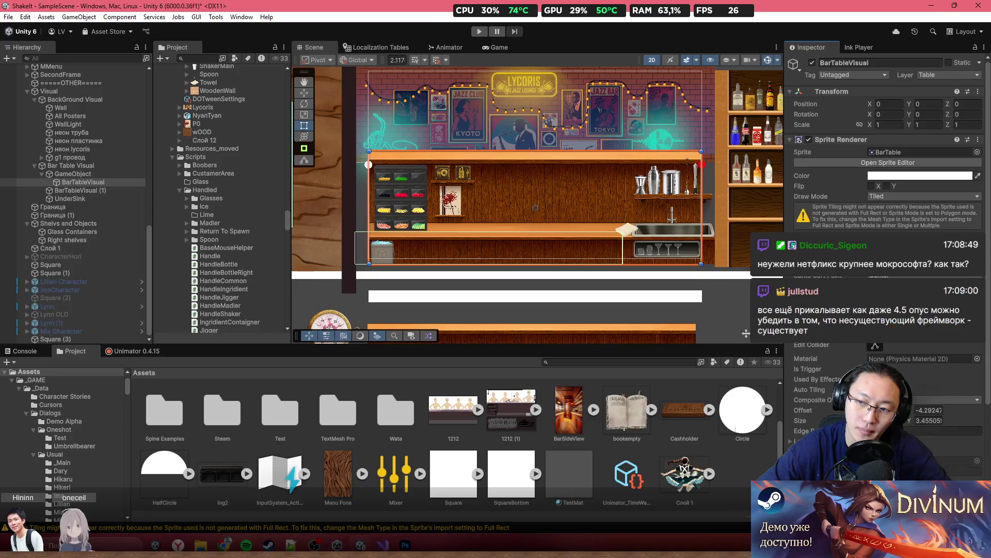
Step: Enter BarTableVisual's width as 21.33333 - -21.33333 (42.66666), then multiply it by 0.8 to get 34.13333
{"action": "type", "text": "- -21.33333"}
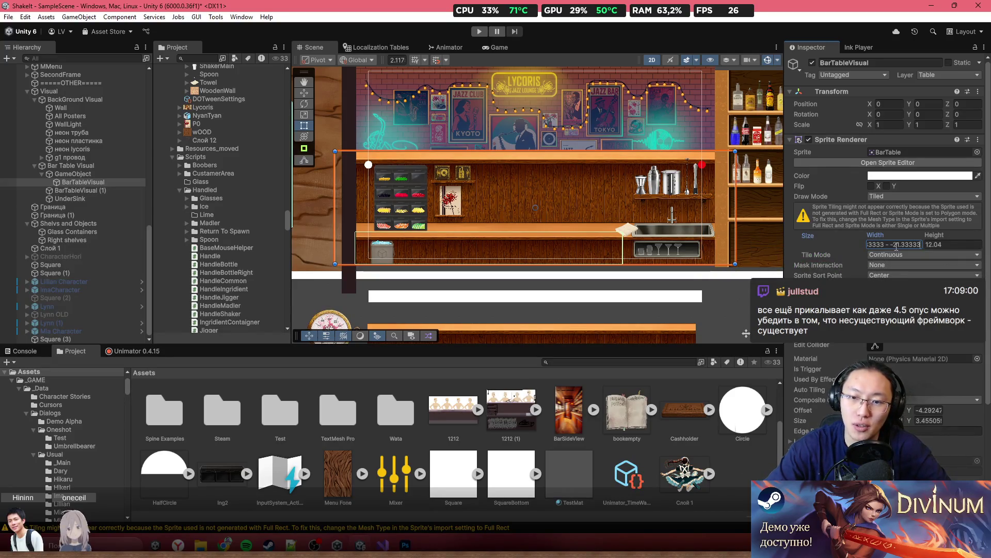
{"action": "key", "text": "Return"}
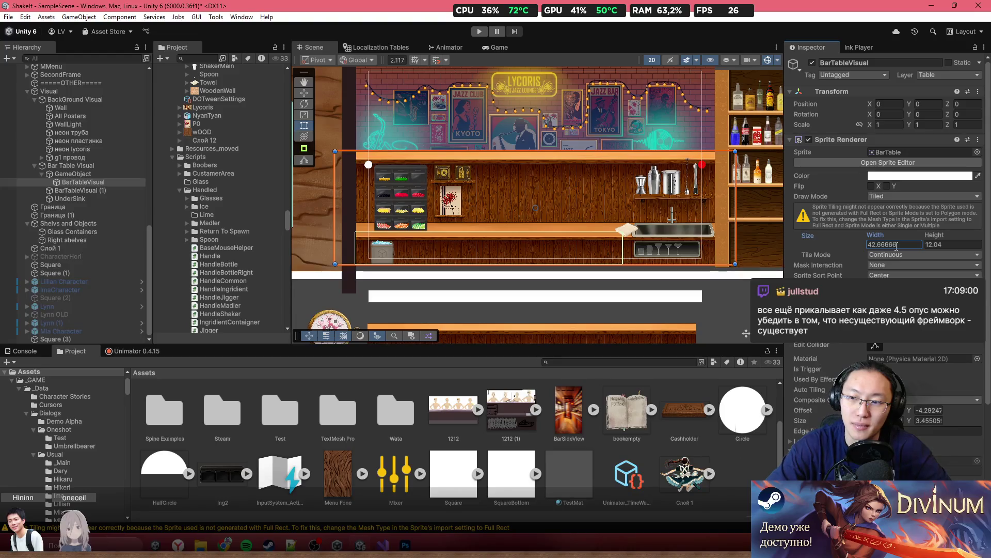
{"action": "left_click", "coordinate": [897, 246]}
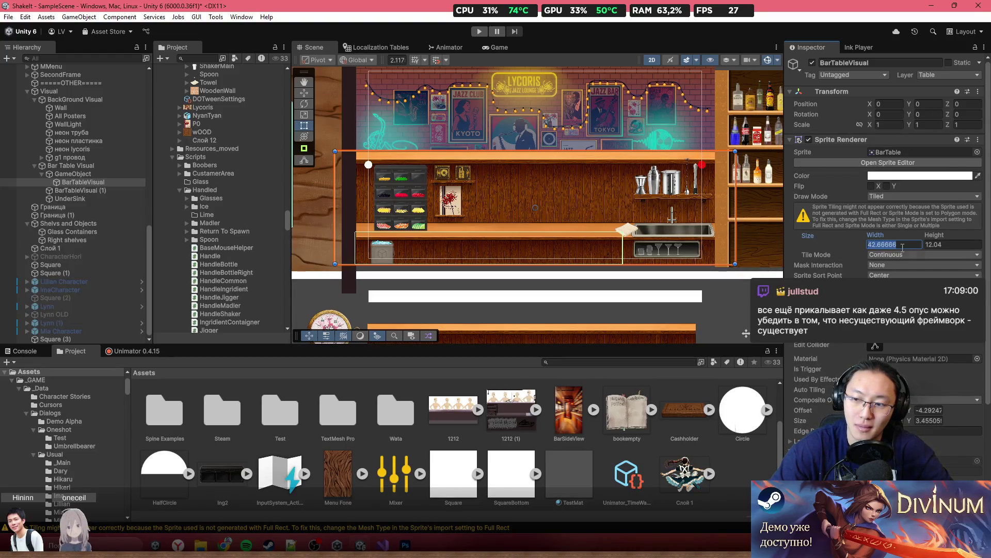
{"action": "key", "text": "End"}
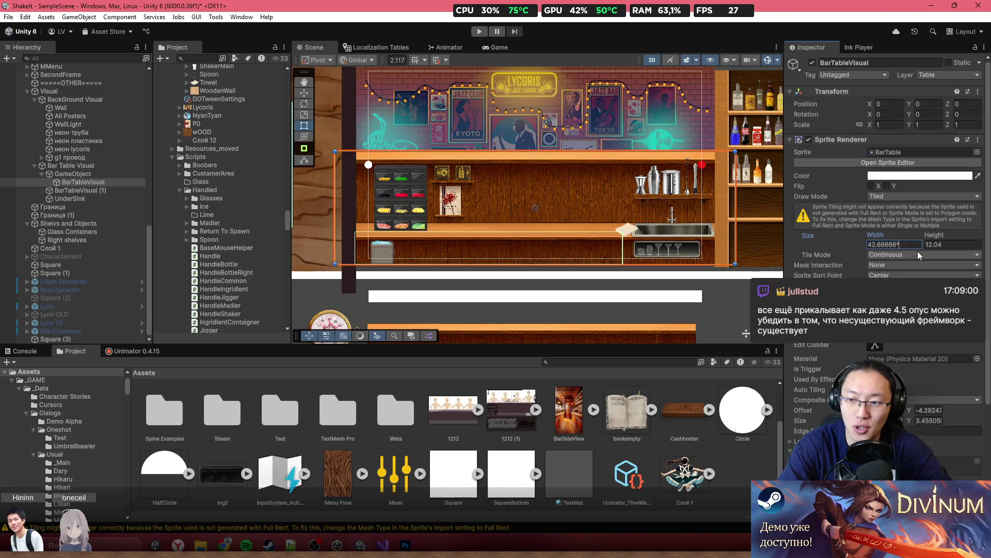
{"action": "type", "text": "*0."}
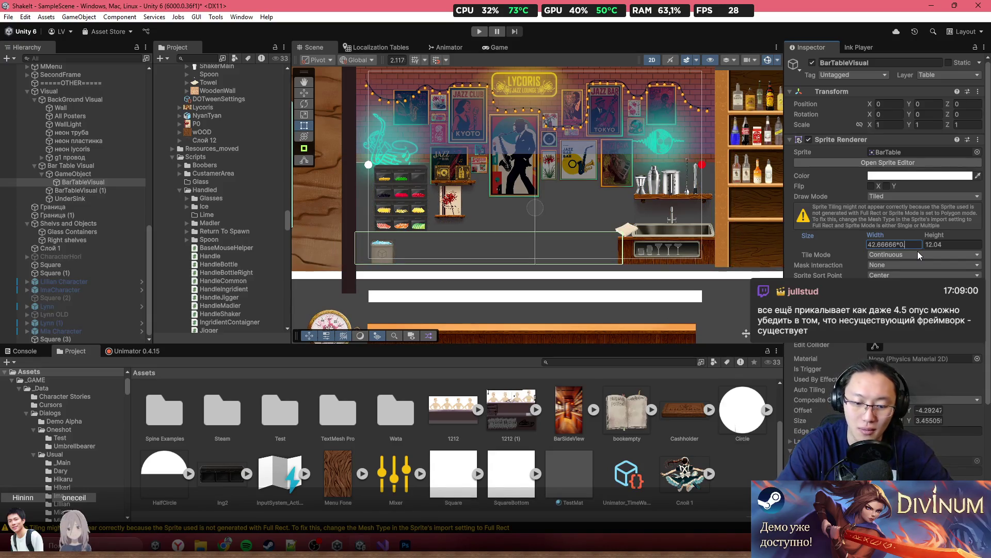
{"action": "type", "text": "8"}
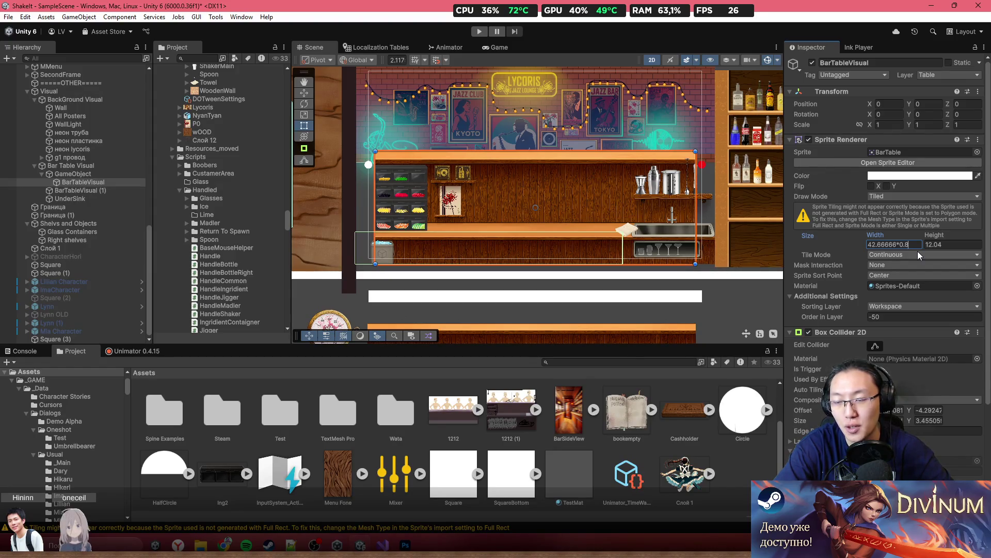
{"action": "key", "text": "super"}
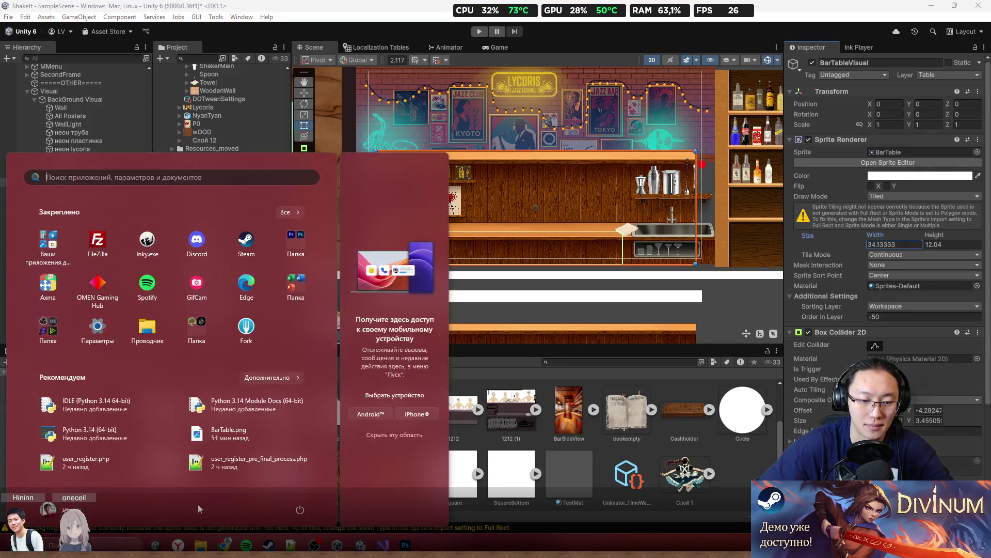
Step: Launch Paint, move its window right, and clear the canvas after a few test strokes
{"action": "type", "text": "paint"}
{"action": "key", "text": "Return"}
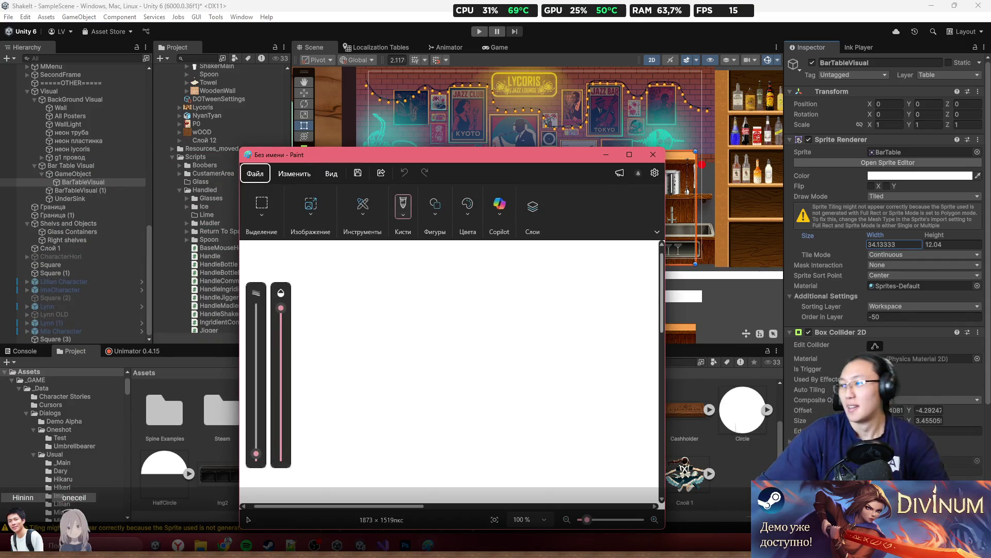
{"action": "mouse_move", "coordinate": [548, 160]}
{"action": "left_mouse_down"}
{"action": "mouse_move", "coordinate": [810, 85]}
{"action": "mouse_move", "coordinate": [772, 70]}
{"action": "mouse_move", "coordinate": [905, 129]}
{"action": "mouse_move", "coordinate": [876, 162]}
{"action": "mouse_move", "coordinate": [439, 57]}
{"action": "mouse_move", "coordinate": [618, 89]}
{"action": "mouse_move", "coordinate": [592, 80]}
{"action": "left_mouse_up"}
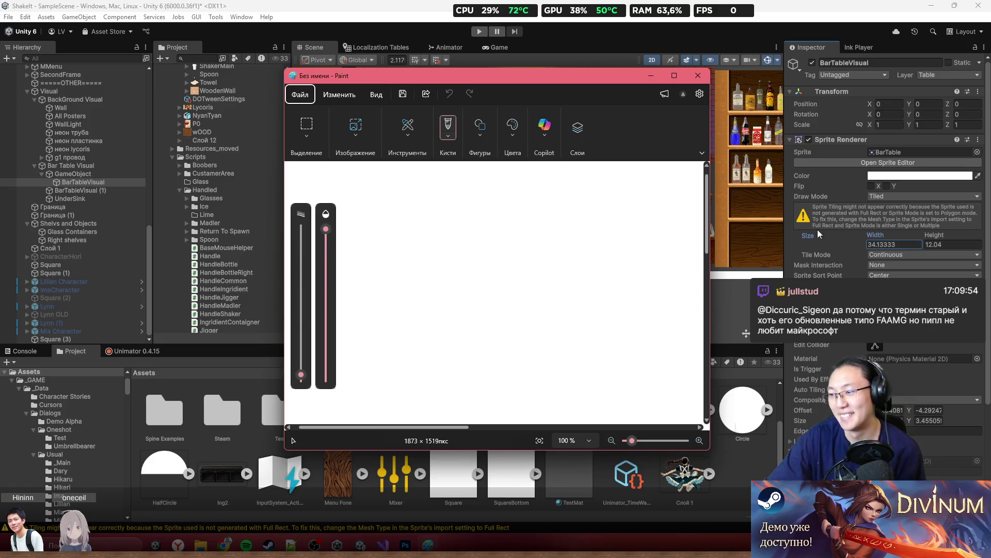
{"action": "left_click", "coordinate": [494, 243]}
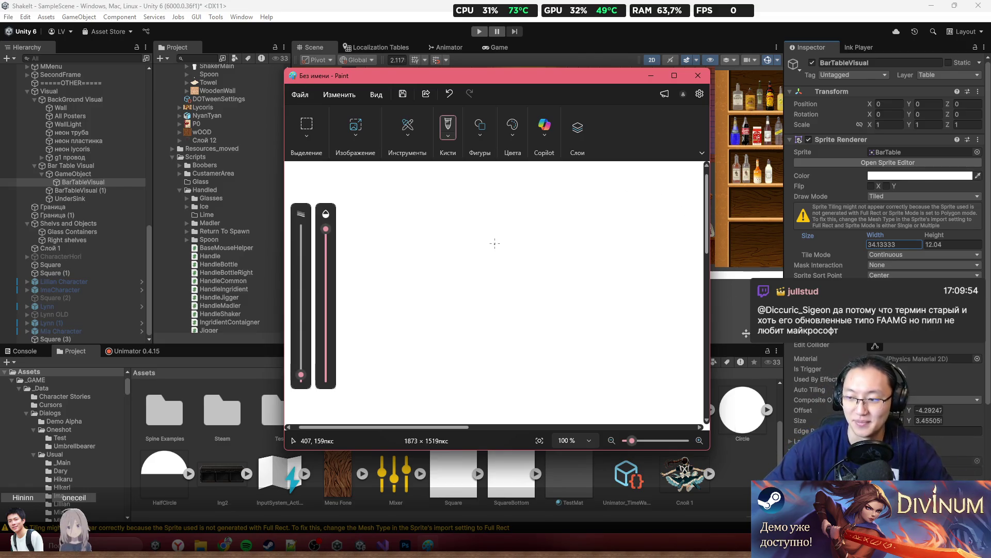
{"action": "mouse_move", "coordinate": [454, 251]}
{"action": "left_mouse_down"}
{"action": "mouse_move", "coordinate": [505, 267]}
{"action": "mouse_move", "coordinate": [595, 246]}
{"action": "left_mouse_up"}
{"action": "key", "text": "ctrl+z"}
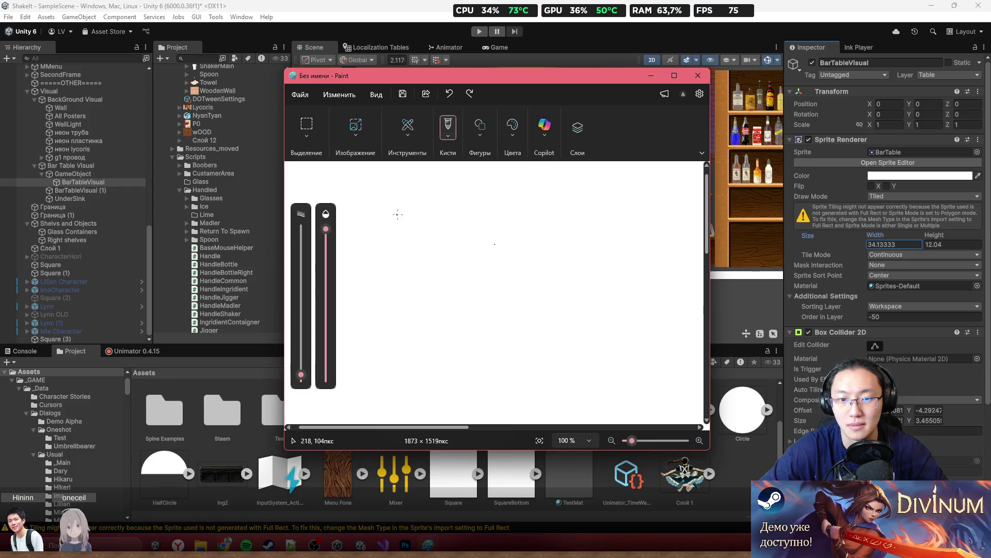
{"action": "left_click_drag", "start_coordinate": [440, 230], "coordinate": [463, 230]}
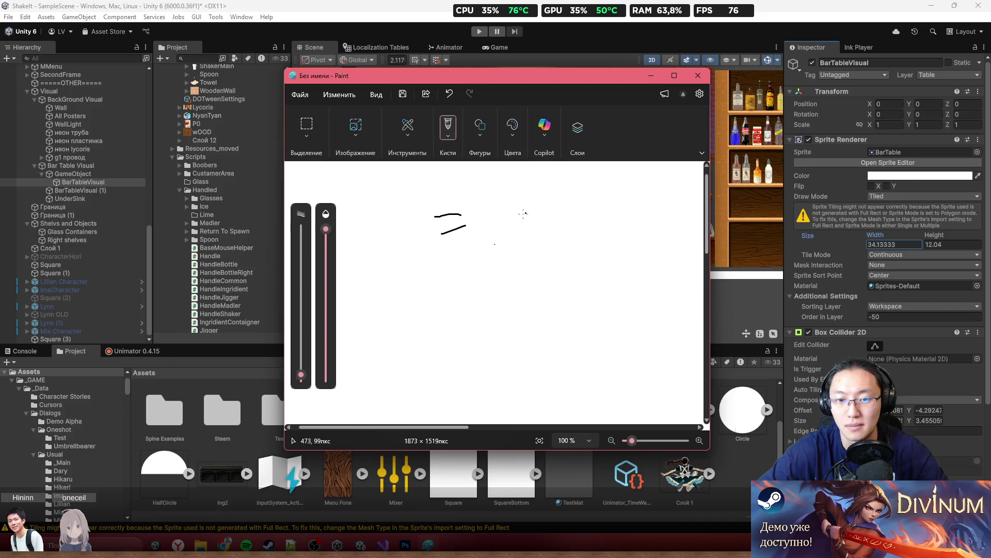
{"action": "key", "text": "ctrl+z"}
{"action": "key", "text": "ctrl+z"}
{"action": "key", "text": "ctrl+y"}
{"action": "key", "text": "ctrl+y"}
{"action": "key", "text": "ctrl+z"}
{"action": "key", "text": "ctrl+z"}
Step: Hand-write the formula 4,6 = X × 1,2 on the canvas
{"action": "mouse_move", "coordinate": [347, 259]}
{"action": "left_mouse_down"}
{"action": "mouse_move", "coordinate": [341, 274]}
{"action": "mouse_move", "coordinate": [362, 282]}
{"action": "left_mouse_up"}
{"action": "left_click_drag", "start_coordinate": [355, 259], "coordinate": [363, 295]}
{"action": "mouse_move", "coordinate": [381, 262]}
{"action": "left_mouse_down"}
{"action": "mouse_move", "coordinate": [379, 282]}
{"action": "mouse_move", "coordinate": [429, 280]}
{"action": "left_mouse_up"}
{"action": "left_click_drag", "start_coordinate": [414, 296], "coordinate": [488, 298]}
{"action": "left_click_drag", "start_coordinate": [480, 265], "coordinate": [463, 304]}
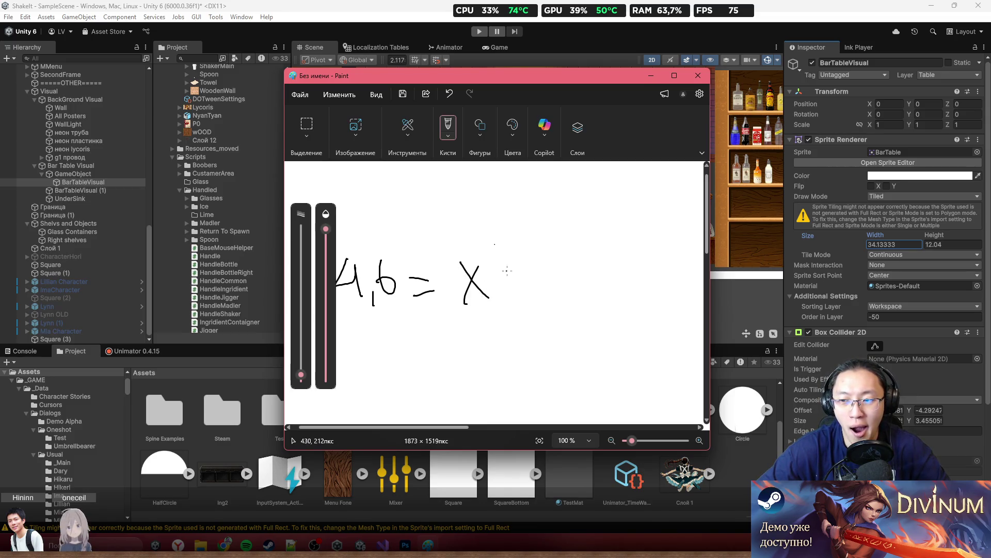
{"action": "mouse_move", "coordinate": [507, 267]}
{"action": "left_mouse_down"}
{"action": "mouse_move", "coordinate": [525, 281]}
{"action": "mouse_move", "coordinate": [508, 286]}
{"action": "left_mouse_up"}
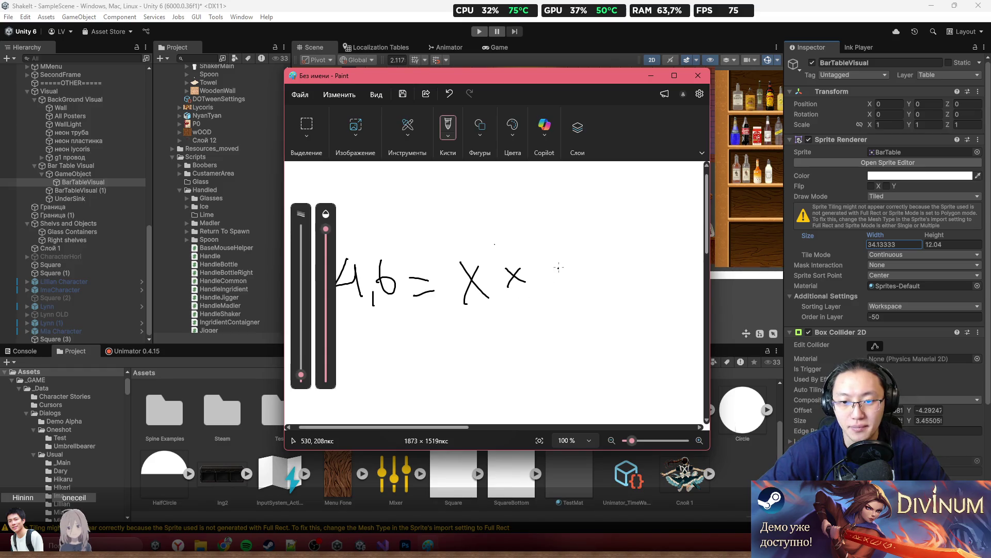
{"action": "left_click_drag", "start_coordinate": [582, 291], "coordinate": [581, 301]}
{"action": "left_click_drag", "start_coordinate": [587, 263], "coordinate": [597, 281]}
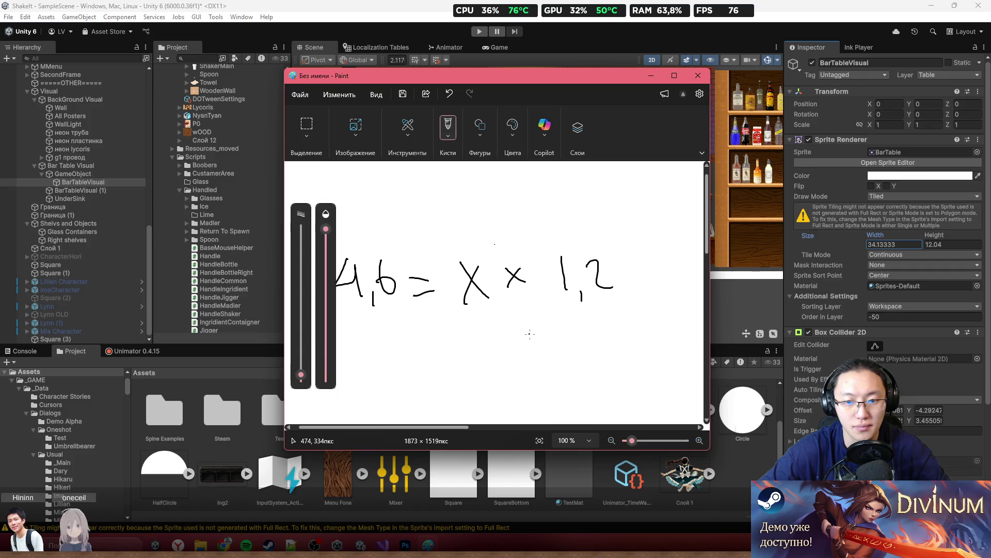
Step: Write X = 4,6 / 1,2 as a fraction on a new line below the formula
{"action": "left_click", "coordinate": [467, 351]}
{"action": "left_click_drag", "start_coordinate": [393, 341], "coordinate": [421, 373]}
{"action": "left_click_drag", "start_coordinate": [415, 349], "coordinate": [406, 368]}
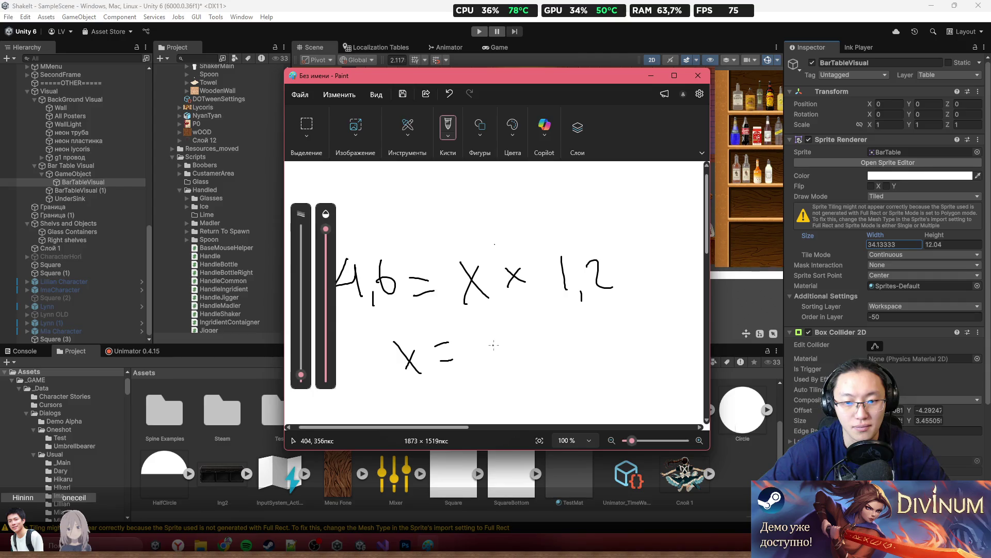
{"action": "left_click_drag", "start_coordinate": [490, 320], "coordinate": [533, 337]}
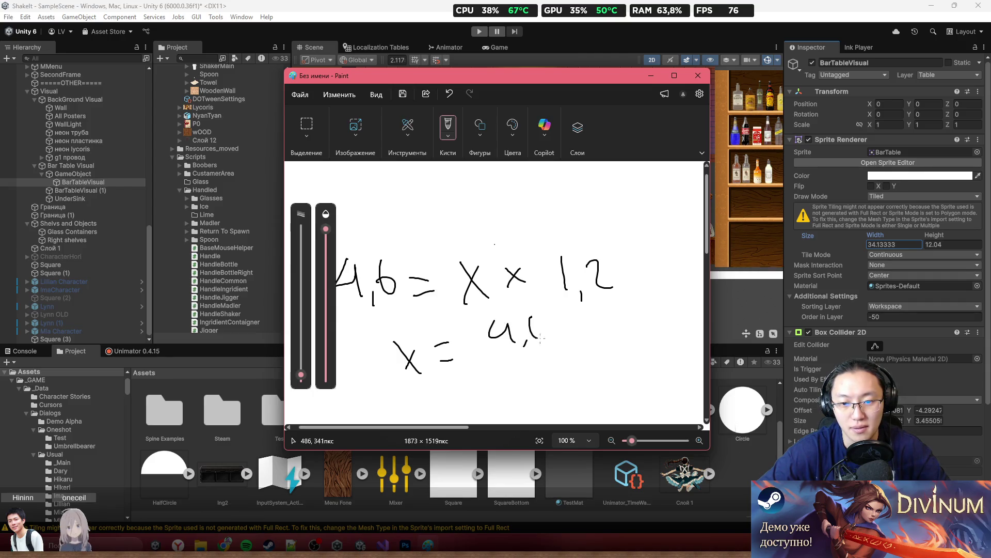
{"action": "mouse_move", "coordinate": [521, 378]}
{"action": "left_mouse_down"}
{"action": "mouse_move", "coordinate": [524, 398]}
{"action": "mouse_move", "coordinate": [562, 393]}
{"action": "left_mouse_up"}
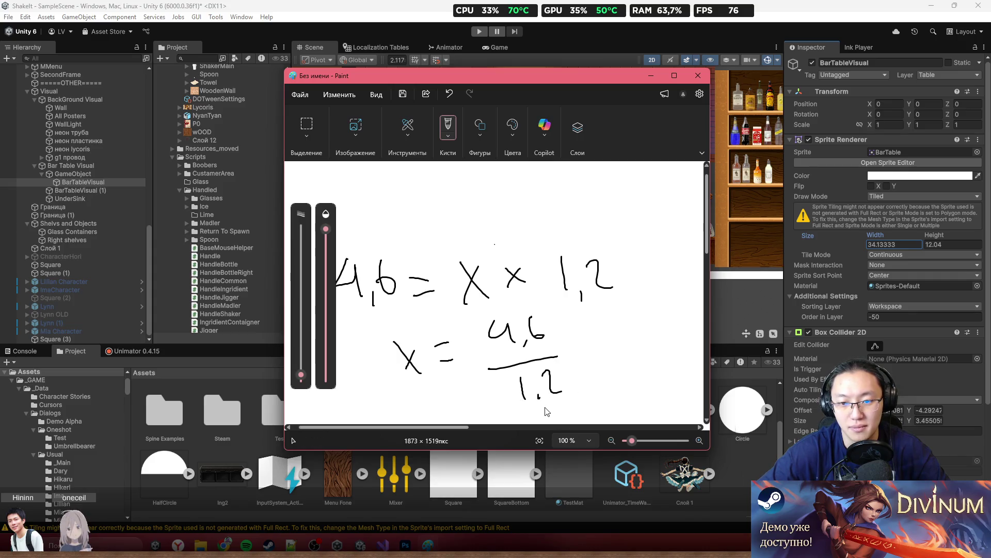
{"action": "left_click", "coordinate": [877, 247]}
{"action": "type", "text": "42.66666/"}
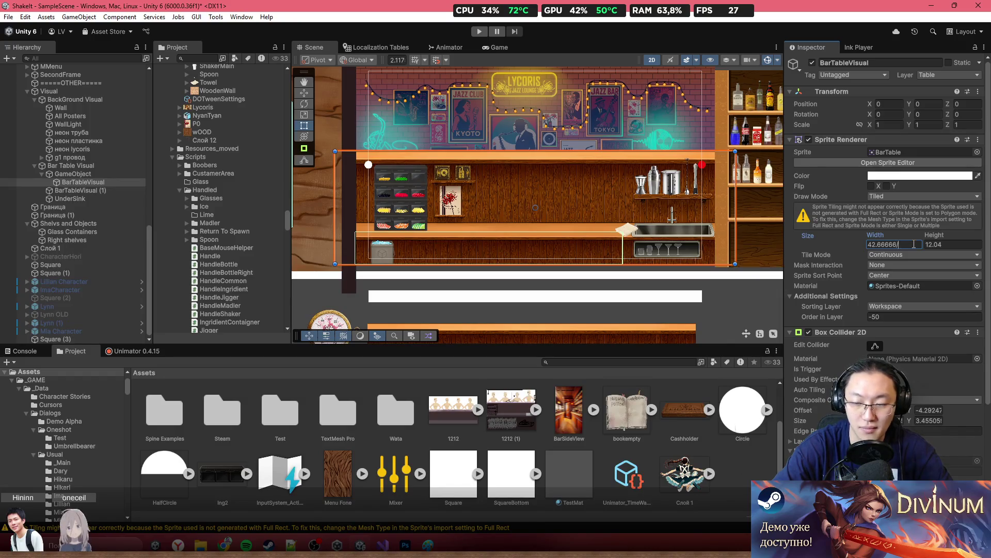
{"action": "type", "text": "1"}
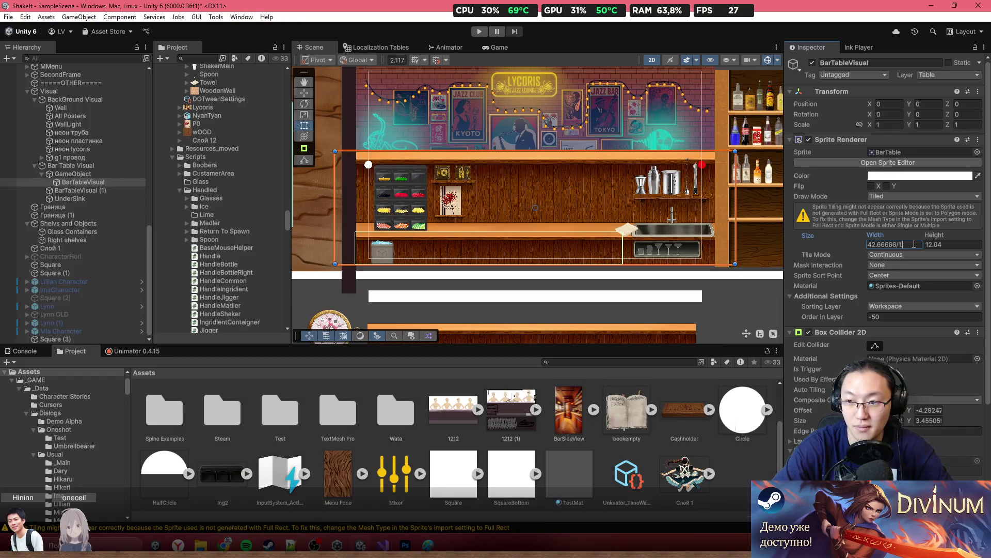
{"action": "type", "text": ".2"}
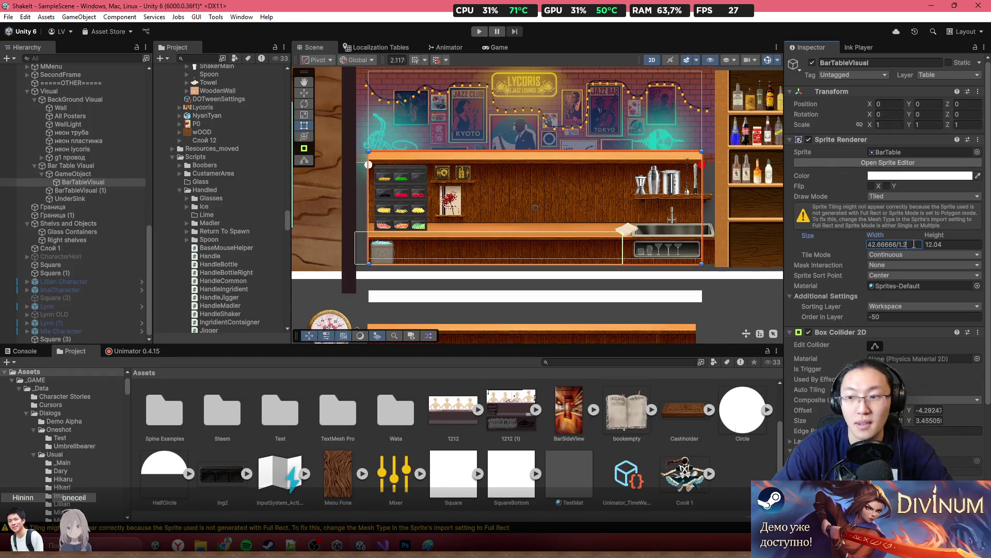
{"action": "key", "text": "Return"}
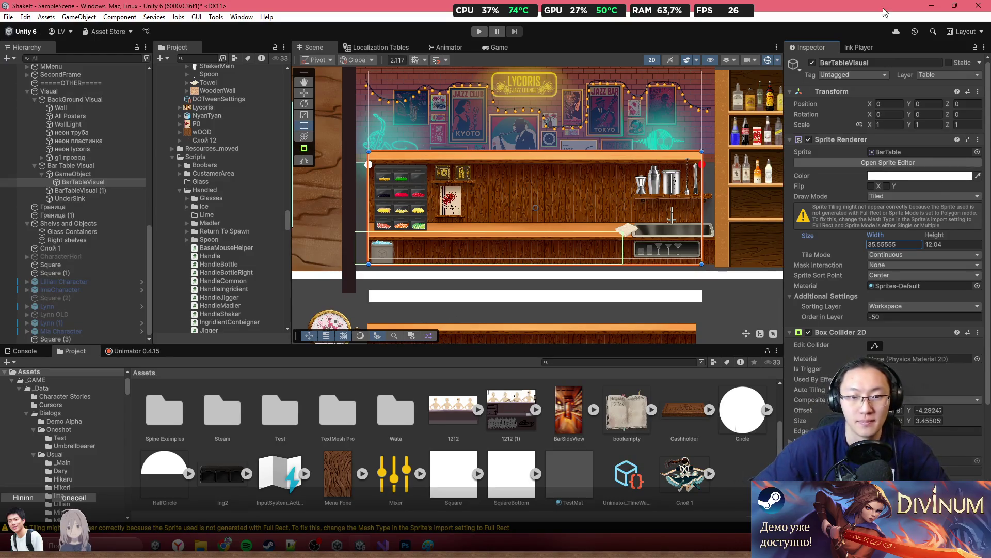
{"action": "key", "text": "ctrl+z"}
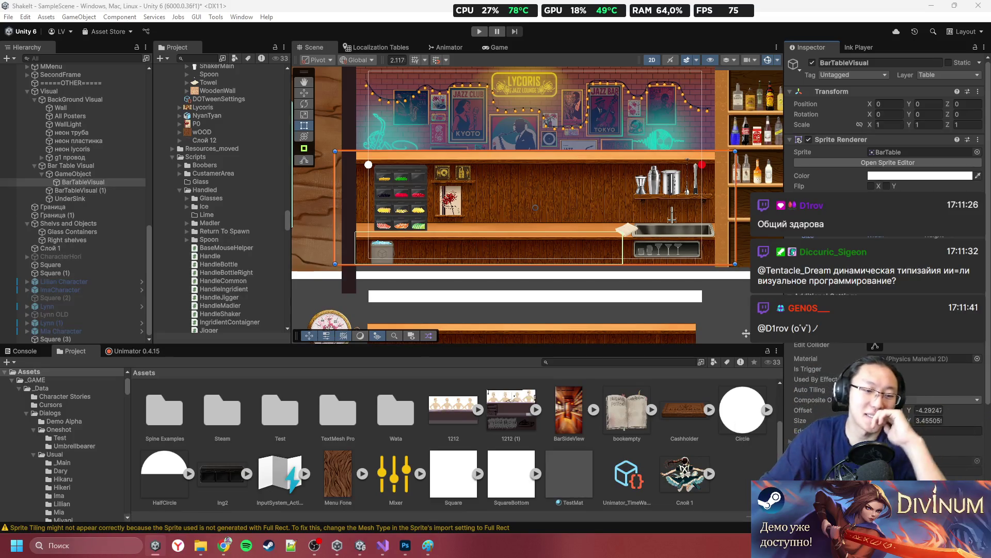
{"action": "mouse_move", "coordinate": [224, 545]}
{"action": "left_click", "coordinate": [246, 485]}
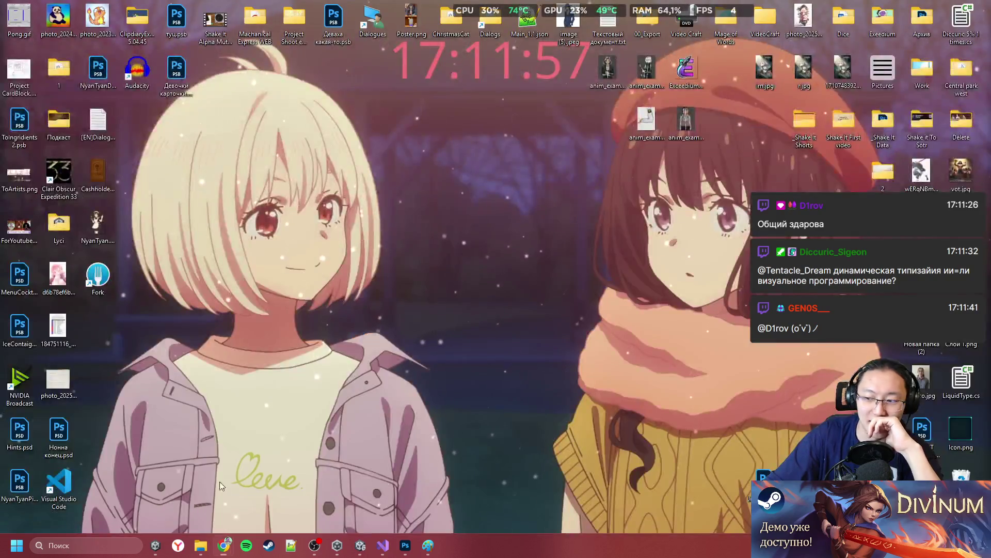
{"action": "left_click", "coordinate": [219, 481]}
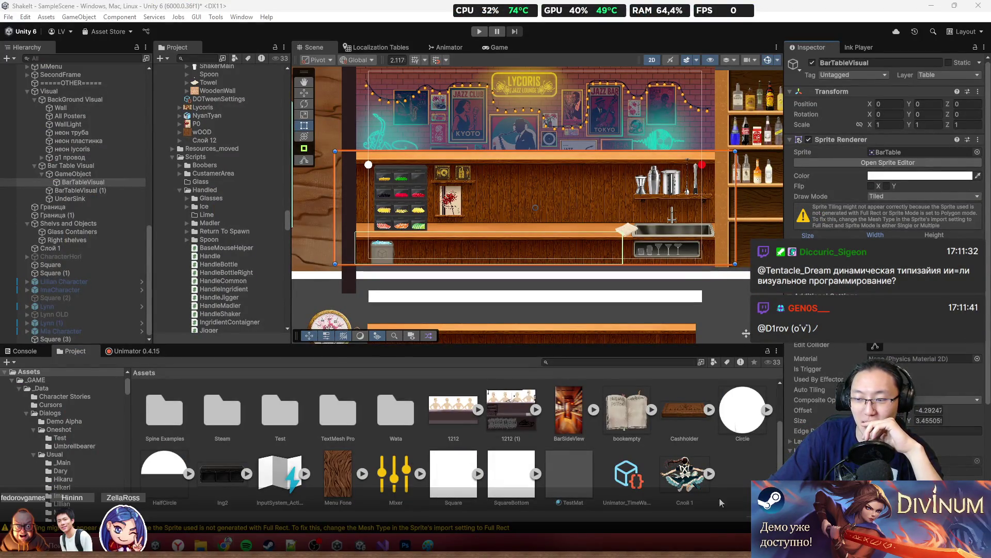
{"action": "mouse_move", "coordinate": [406, 545]}
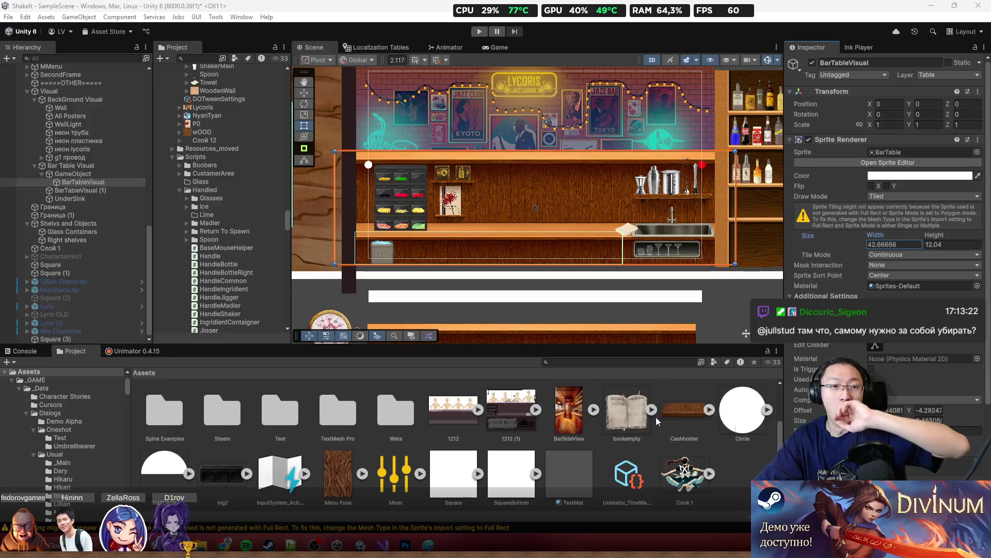
{"action": "scroll", "coordinate": [687, 326], "scroll_direction": "up", "scroll_amount": 2}
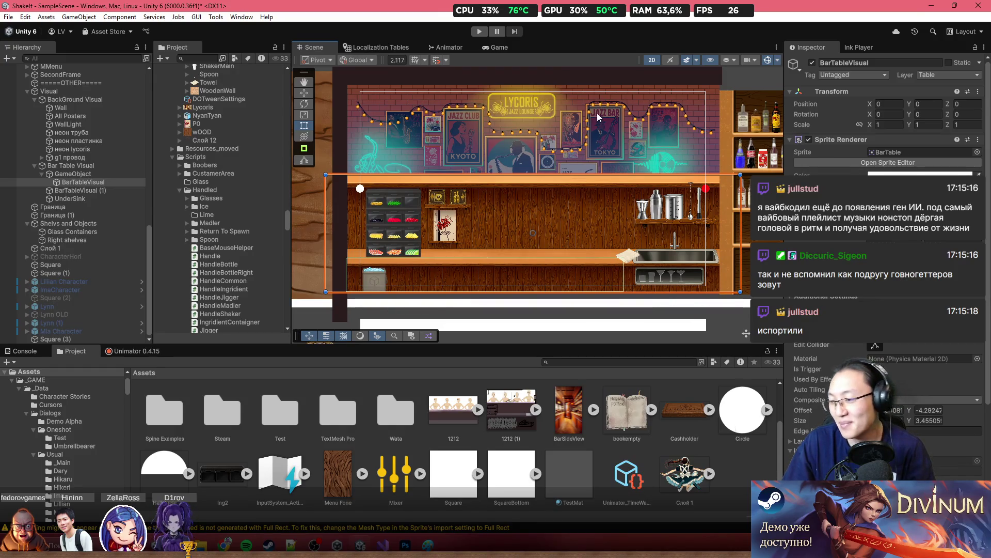
{"action": "scroll", "coordinate": [540, 256], "scroll_direction": "up", "scroll_amount": 2}
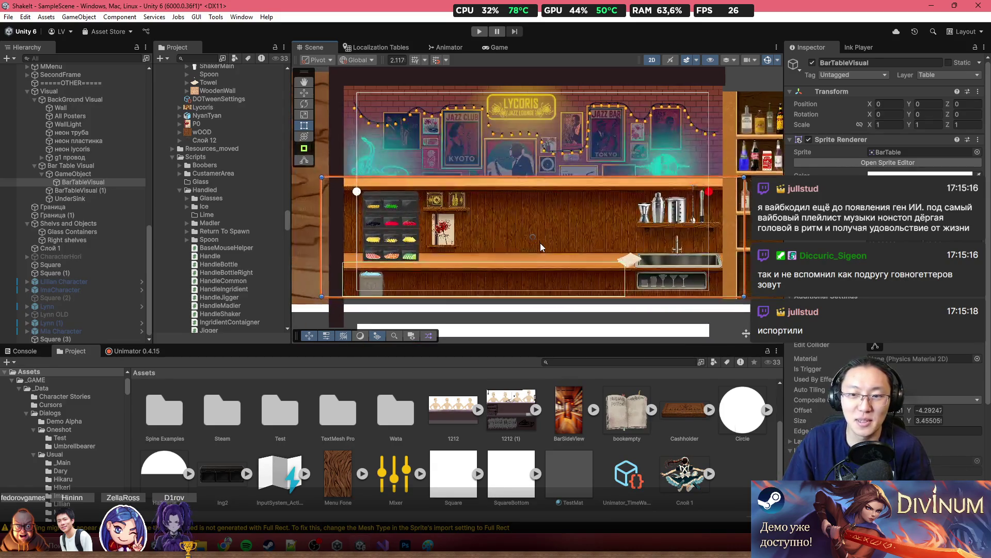
{"action": "scroll", "coordinate": [450, 232], "scroll_direction": "down", "scroll_amount": 5}
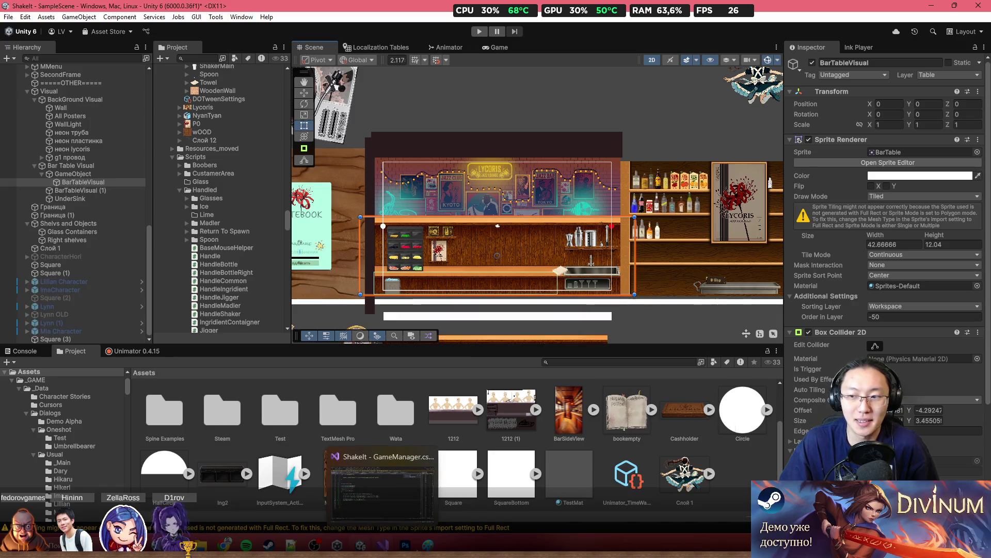
{"action": "scroll", "coordinate": [925, 402], "scroll_direction": "down", "scroll_amount": 5}
{"action": "mouse_move", "coordinate": [738, 170]}
{"action": "left_mouse_down"}
{"action": "mouse_move", "coordinate": [780, 175]}
{"action": "mouse_move", "coordinate": [610, 156]}
{"action": "left_mouse_up"}
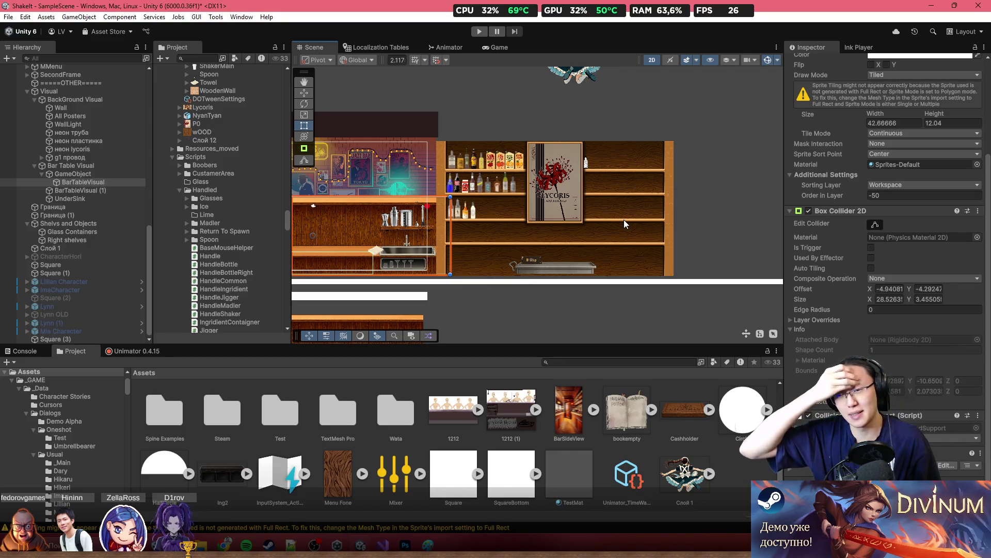
{"action": "mouse_move", "coordinate": [433, 188]}
{"action": "left_mouse_down"}
{"action": "mouse_move", "coordinate": [770, 247]}
{"action": "mouse_move", "coordinate": [514, 236]}
{"action": "left_mouse_up"}
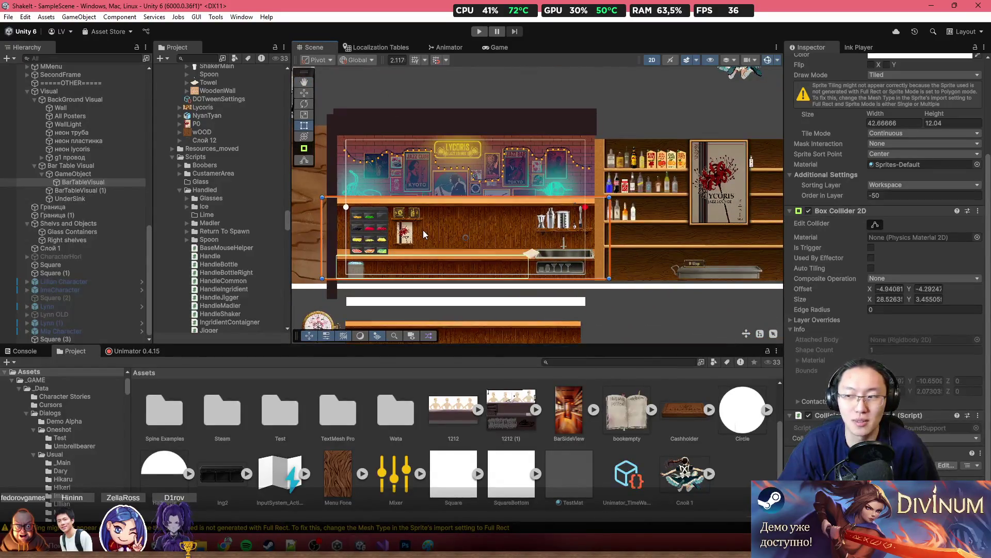
{"action": "scroll", "coordinate": [442, 227], "scroll_direction": "up", "scroll_amount": 2}
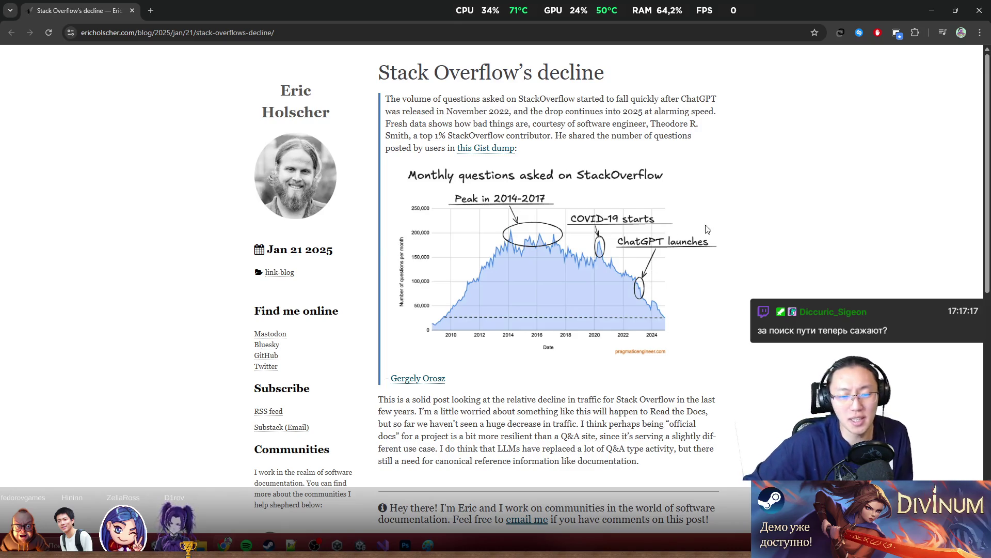
Step: Read the blog post's quote and chart passages, then restore and close the Chrome window
{"action": "mouse_move", "coordinate": [620, 167]}
{"action": "left_mouse_down"}
{"action": "mouse_move", "coordinate": [719, 405]}
{"action": "mouse_move", "coordinate": [735, 382]}
{"action": "left_mouse_up"}
{"action": "left_click", "coordinate": [735, 382]}
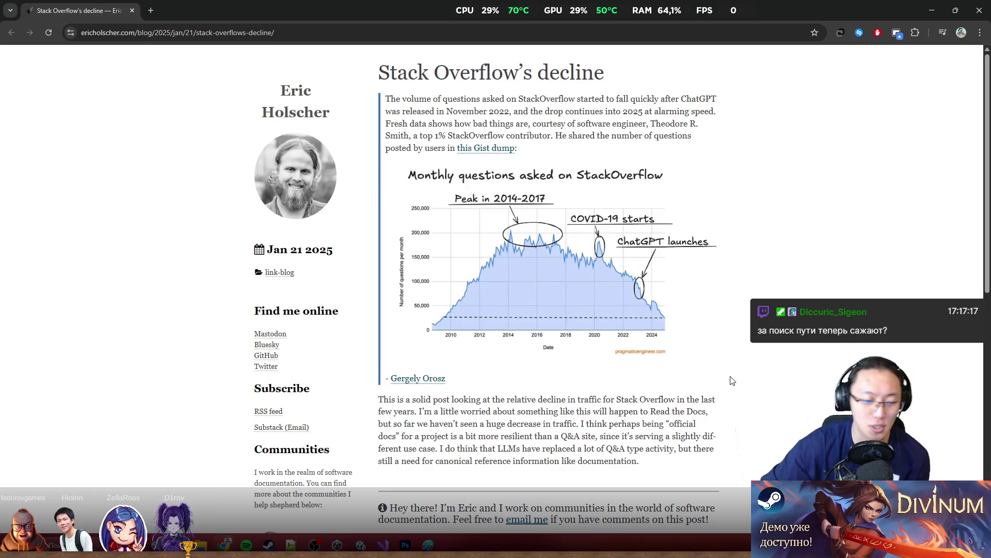
{"action": "mouse_move", "coordinate": [498, 136]}
{"action": "left_mouse_down"}
{"action": "mouse_move", "coordinate": [520, 198]}
{"action": "mouse_move", "coordinate": [639, 401]}
{"action": "mouse_move", "coordinate": [708, 436]}
{"action": "left_mouse_up"}
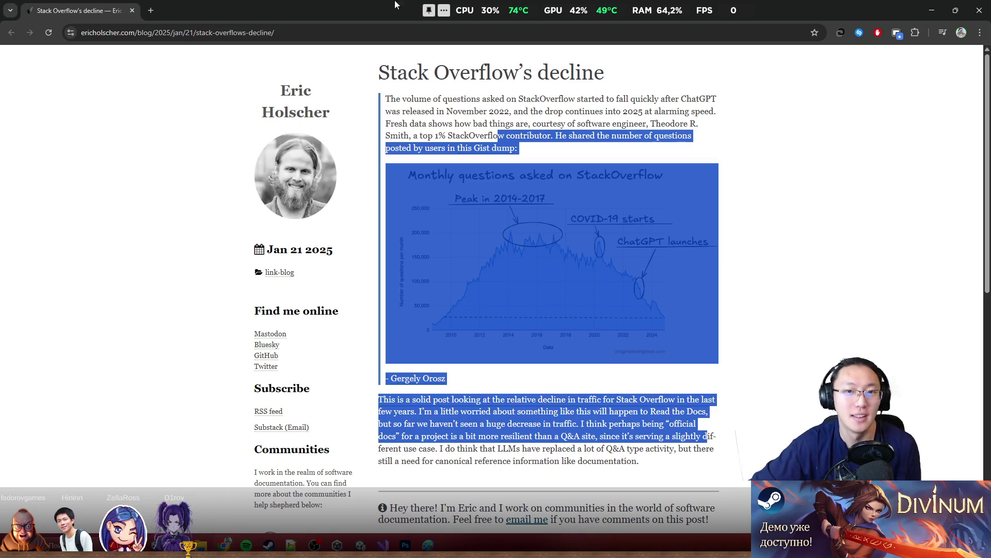
{"action": "left_click", "coordinate": [580, 249]}
{"action": "scroll", "coordinate": [573, 238], "scroll_direction": "down", "scroll_amount": 8}
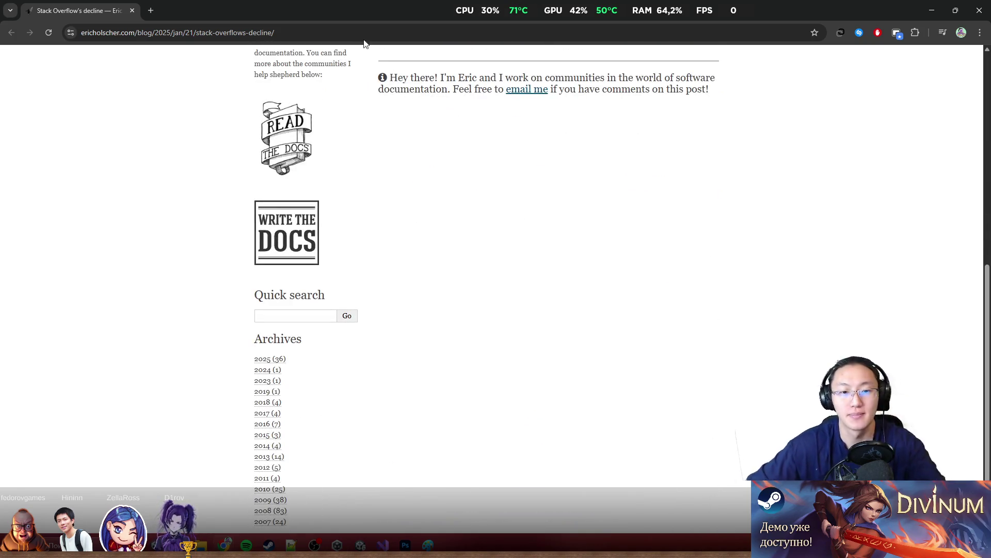
{"action": "double_click", "coordinate": [370, 5]}
{"action": "left_click", "coordinate": [688, 184]}
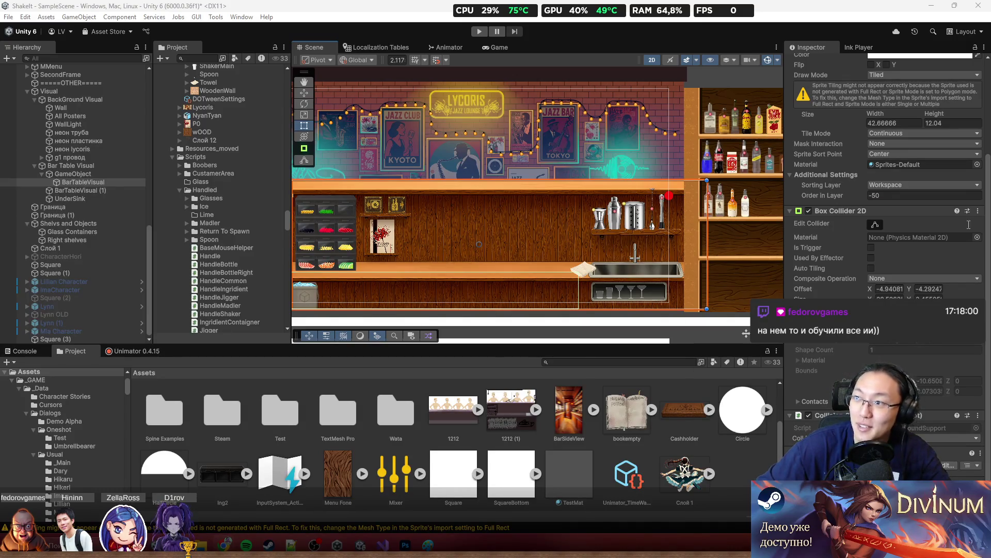
{"action": "key", "text": "alt+Tab"}
{"action": "scroll", "coordinate": [473, 217], "scroll_direction": "up", "scroll_amount": 4}
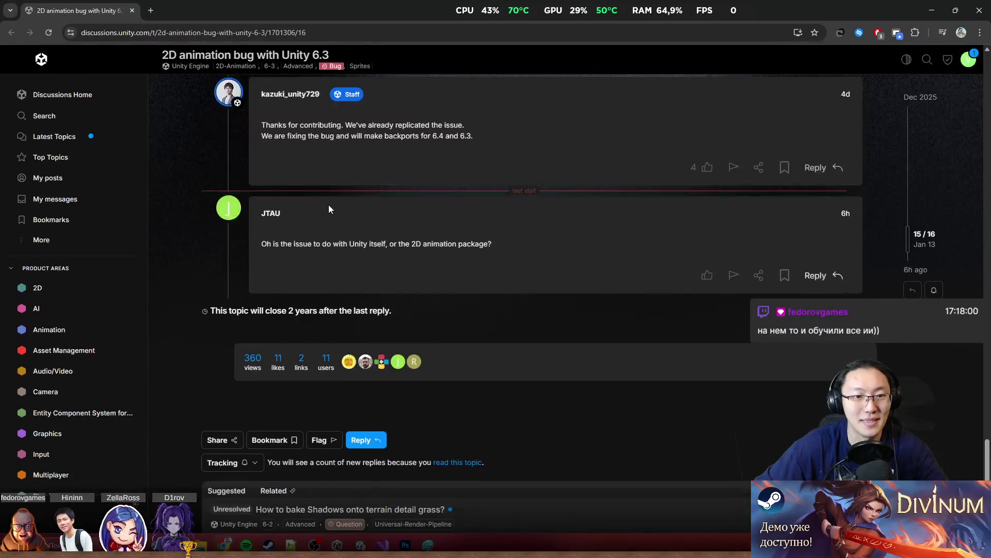
{"action": "scroll", "coordinate": [329, 205], "scroll_direction": "up", "scroll_amount": 2}
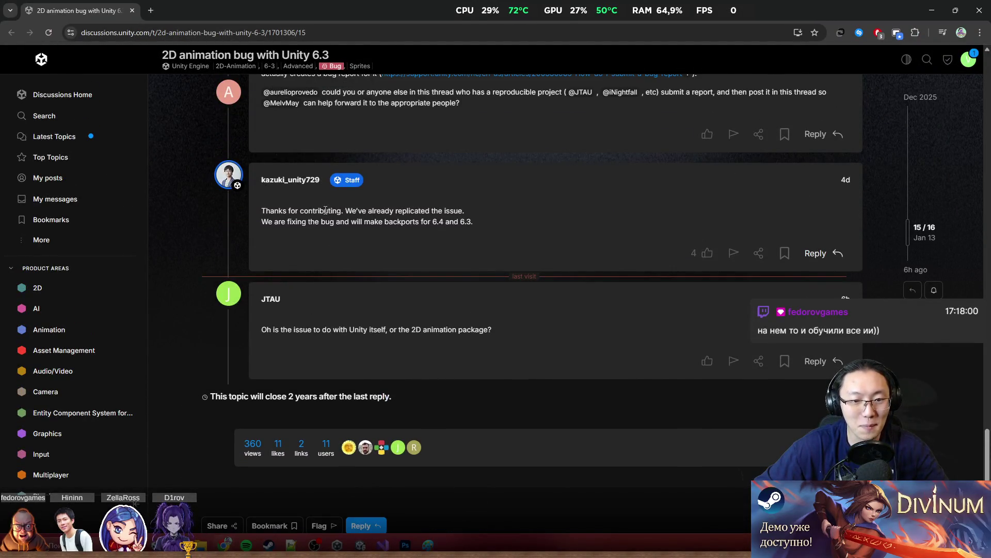
{"action": "left_click_drag", "start_coordinate": [262, 210], "coordinate": [403, 221]}
{"action": "left_click", "coordinate": [415, 222]}
{"action": "double_click", "coordinate": [415, 221]}
{"action": "double_click", "coordinate": [438, 222]}
{"action": "mouse_move", "coordinate": [379, 12]}
{"action": "left_mouse_down"}
{"action": "mouse_move", "coordinate": [406, 89]}
{"action": "mouse_move", "coordinate": [406, 189]}
{"action": "left_mouse_up"}
{"action": "left_click", "coordinate": [613, 177]}
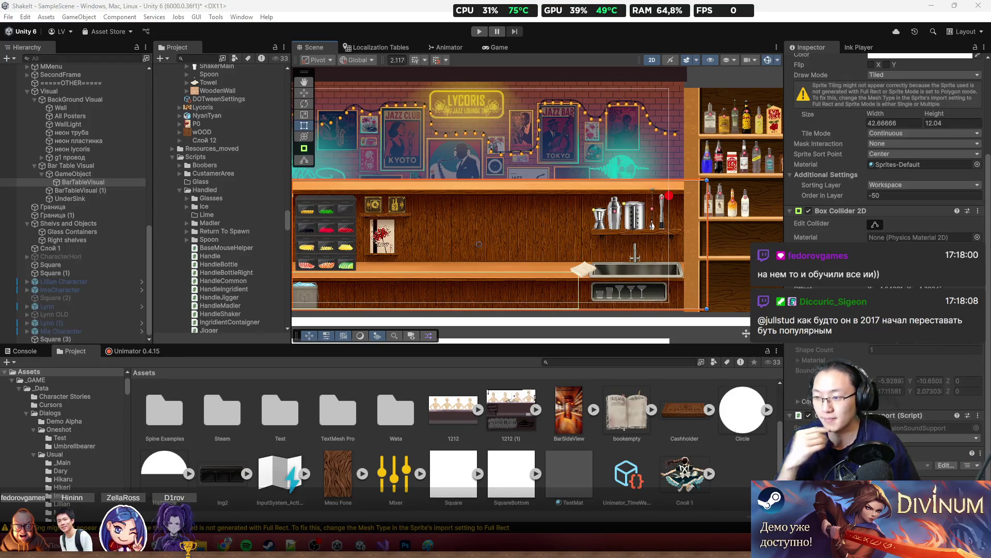
Step: Pan and zoom around the bar scene in the Scene view
{"action": "left_click_drag", "start_coordinate": [587, 237], "coordinate": [650, 234]}
{"action": "mouse_move", "coordinate": [542, 212]}
{"action": "left_mouse_down"}
{"action": "mouse_move", "coordinate": [512, 214]}
{"action": "mouse_move", "coordinate": [591, 207]}
{"action": "mouse_move", "coordinate": [473, 195]}
{"action": "mouse_move", "coordinate": [612, 214]}
{"action": "mouse_move", "coordinate": [508, 215]}
{"action": "mouse_move", "coordinate": [530, 221]}
{"action": "left_mouse_up"}
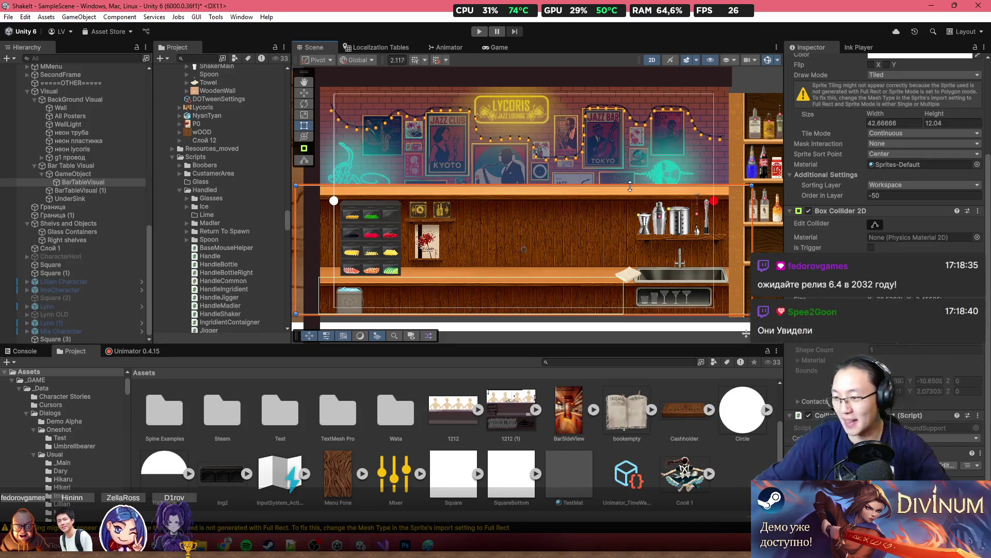
{"action": "scroll", "coordinate": [524, 233], "scroll_direction": "up", "scroll_amount": 2}
{"action": "mouse_move", "coordinate": [524, 228]}
{"action": "left_mouse_down"}
{"action": "mouse_move", "coordinate": [498, 212]}
{"action": "mouse_move", "coordinate": [635, 193]}
{"action": "left_mouse_up"}
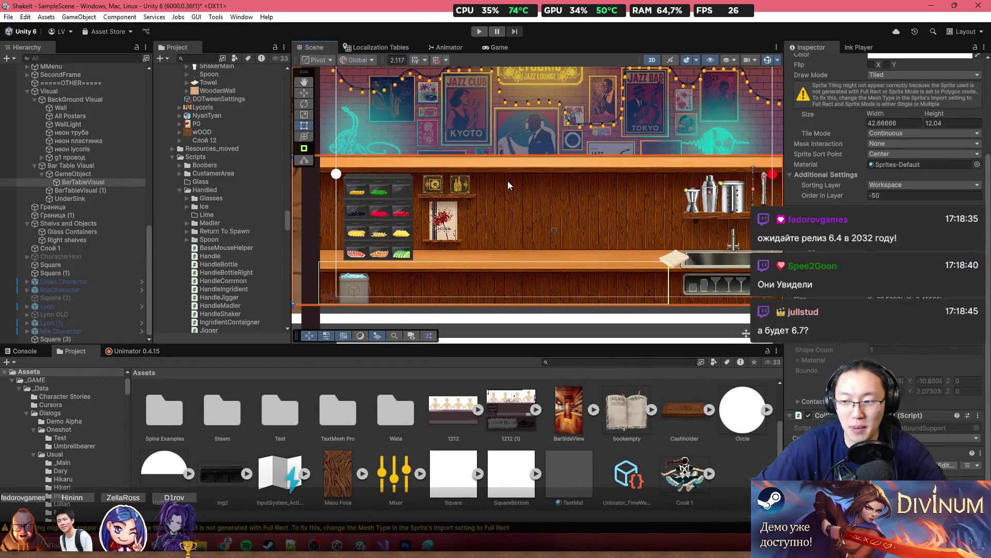
{"action": "scroll", "coordinate": [507, 180], "scroll_direction": "down", "scroll_amount": 1}
{"action": "left_click_drag", "start_coordinate": [516, 193], "coordinate": [483, 227]}
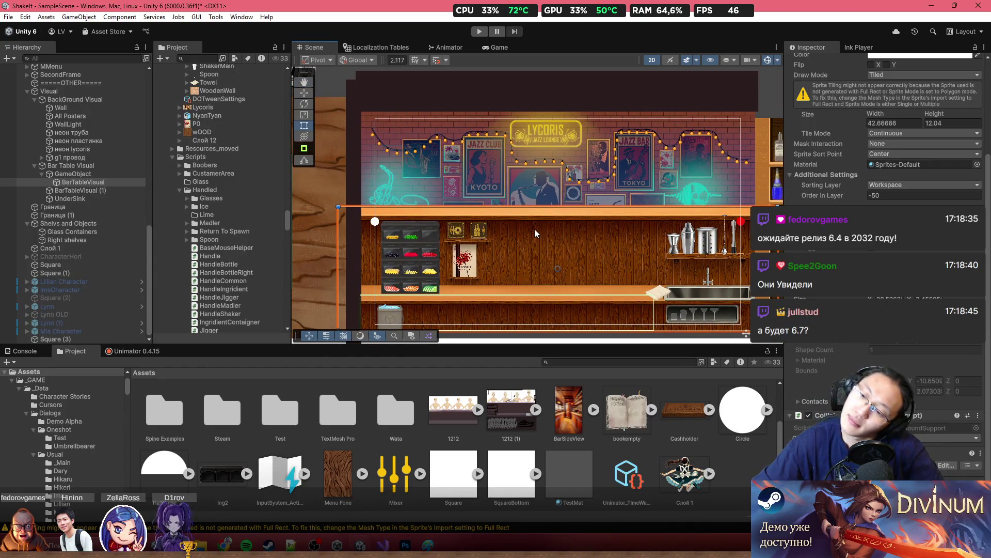
{"action": "left_click_drag", "start_coordinate": [500, 197], "coordinate": [467, 185]}
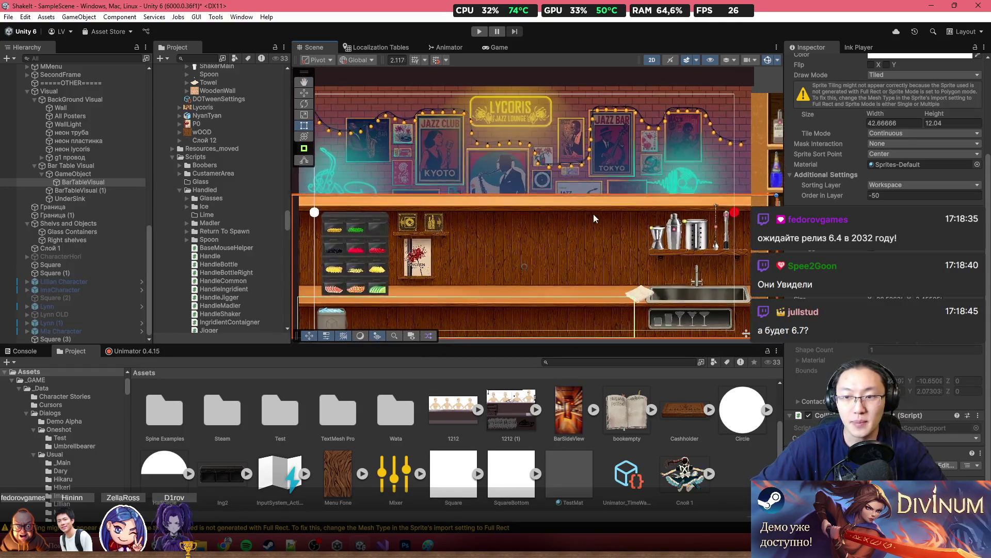
Step: Select GameManager in the Hierarchy to show its 24 recipes and RIGHT-BOTTOM drink shelf
{"action": "scroll", "coordinate": [596, 200], "scroll_direction": "down", "scroll_amount": 1}
{"action": "scroll", "coordinate": [586, 217], "scroll_direction": "down", "scroll_amount": 1}
{"action": "scroll", "coordinate": [520, 240], "scroll_direction": "right", "scroll_amount": 2}
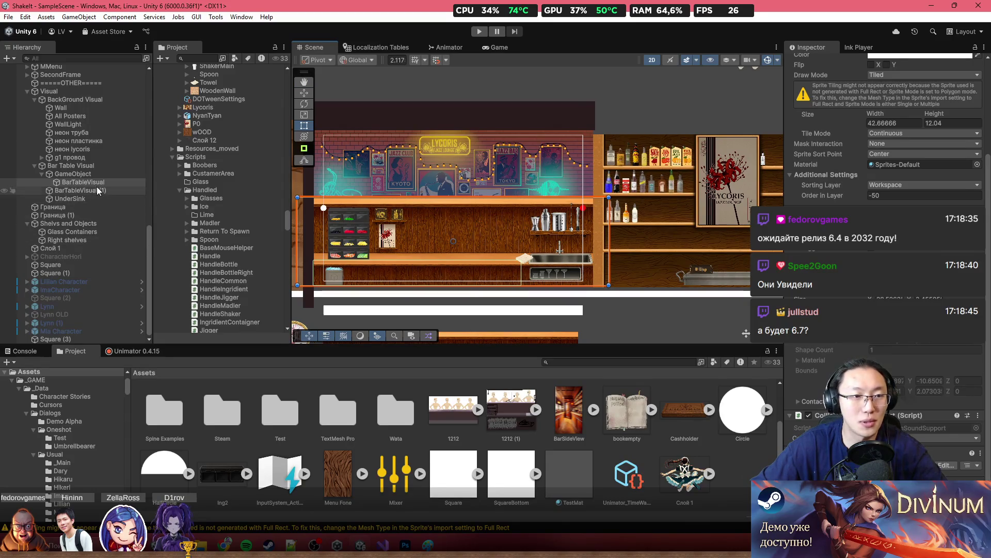
{"action": "scroll", "coordinate": [74, 98], "scroll_direction": "up", "scroll_amount": 6}
{"action": "scroll", "coordinate": [74, 98], "scroll_direction": "up", "scroll_amount": 7}
{"action": "left_click", "coordinate": [62, 92]}
{"action": "scroll", "coordinate": [883, 129], "scroll_direction": "down", "scroll_amount": 3}
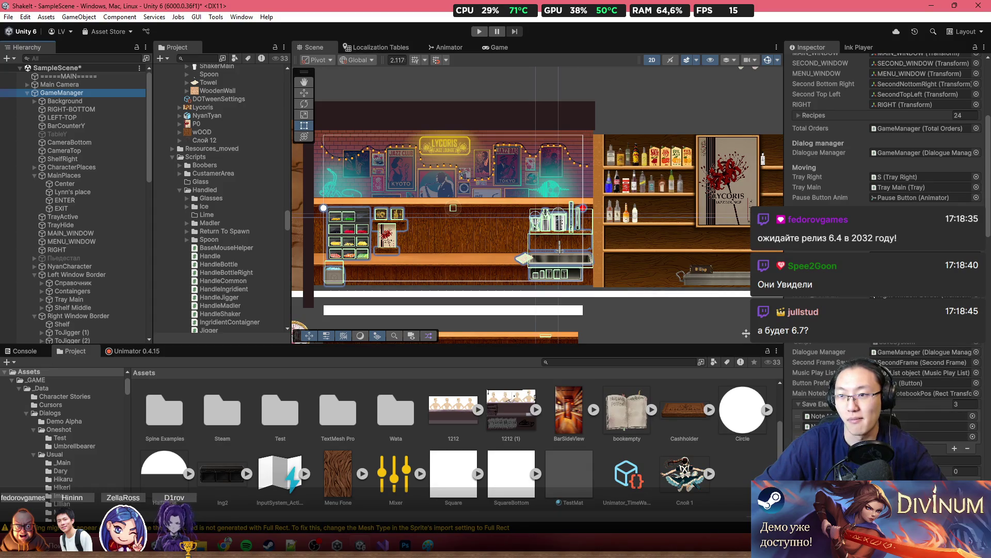
Step: Toggle GameManager's Recipes list, check the AutoScaling border fields, then switch to GameManager.cs
{"action": "left_click", "coordinate": [813, 115]}
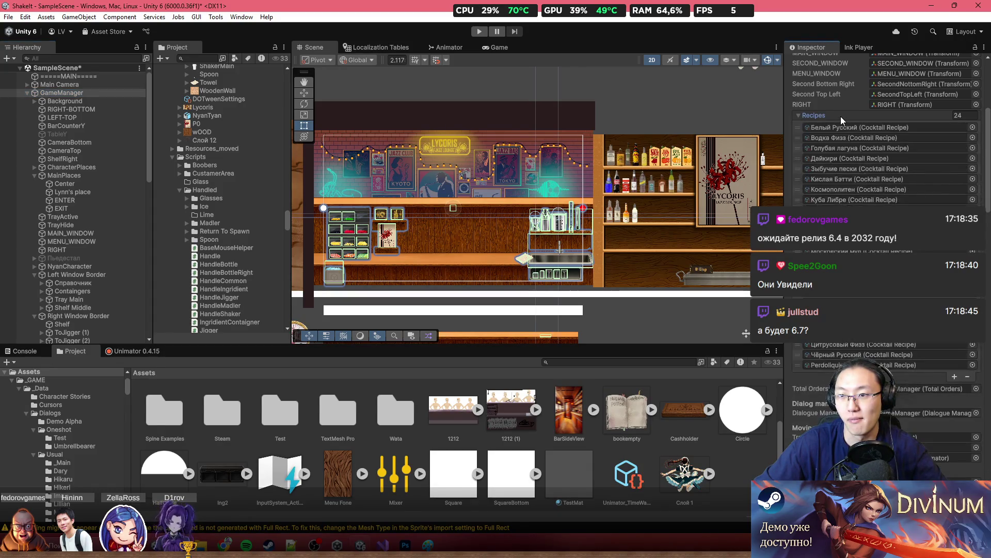
{"action": "left_click", "coordinate": [813, 115]}
{"action": "scroll", "coordinate": [883, 228], "scroll_direction": "down", "scroll_amount": 6}
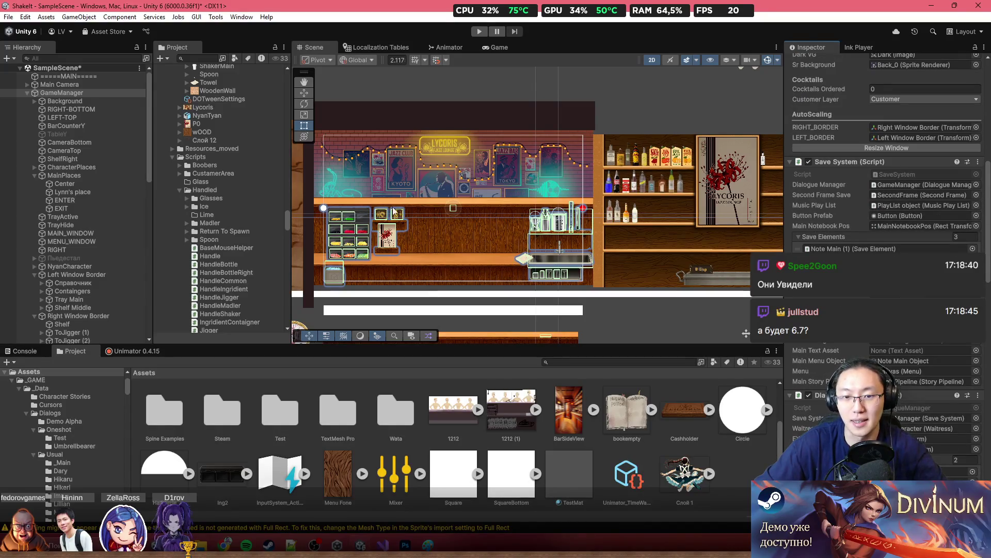
{"action": "scroll", "coordinate": [883, 206], "scroll_direction": "down", "scroll_amount": 4}
{"action": "scroll", "coordinate": [883, 207], "scroll_direction": "up", "scroll_amount": 10}
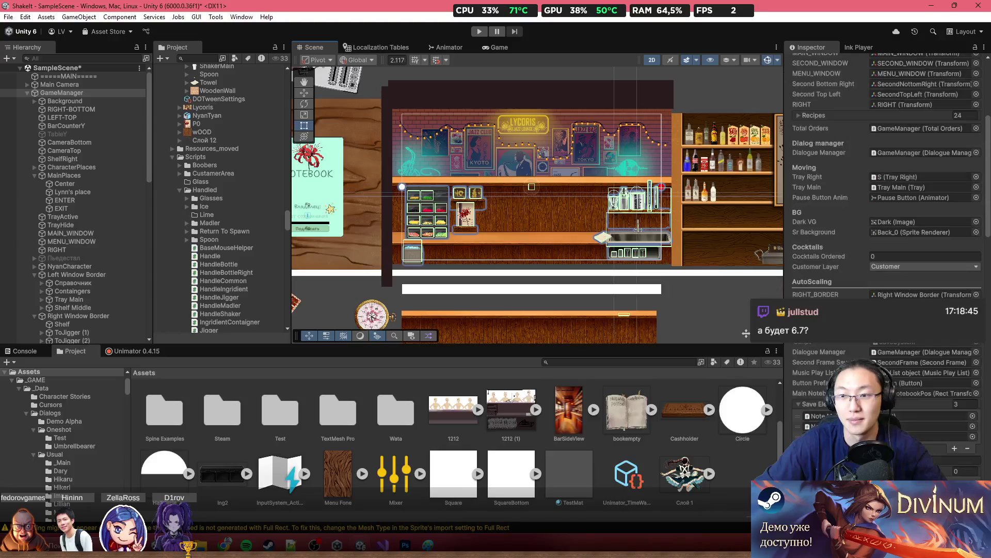
{"action": "left_click", "coordinate": [383, 544]}
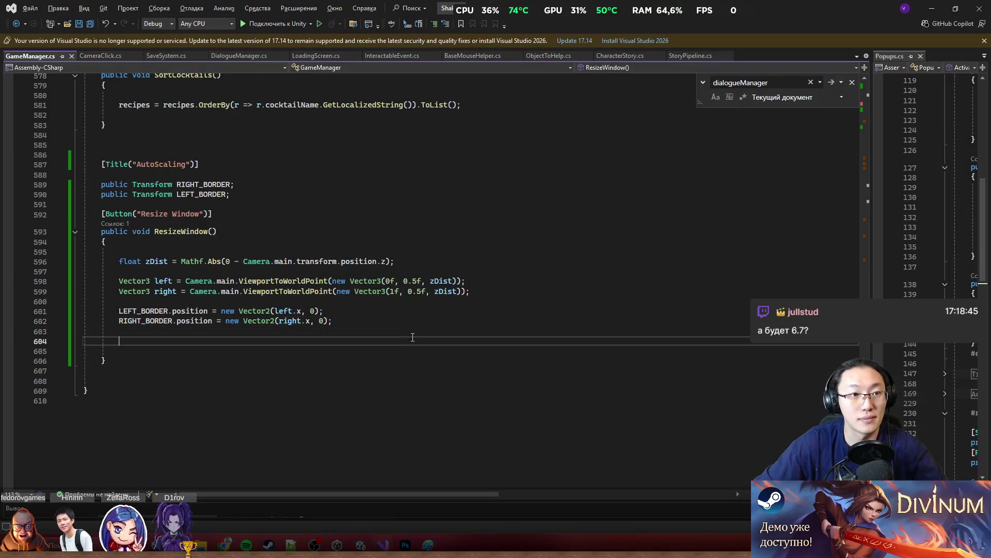
Step: Below the GameManager class, add a [Serializable] attribute followed by 'public class'
{"action": "left_click", "coordinate": [399, 400]}
{"action": "key", "text": "Return"}
{"action": "type", "text": "public"}
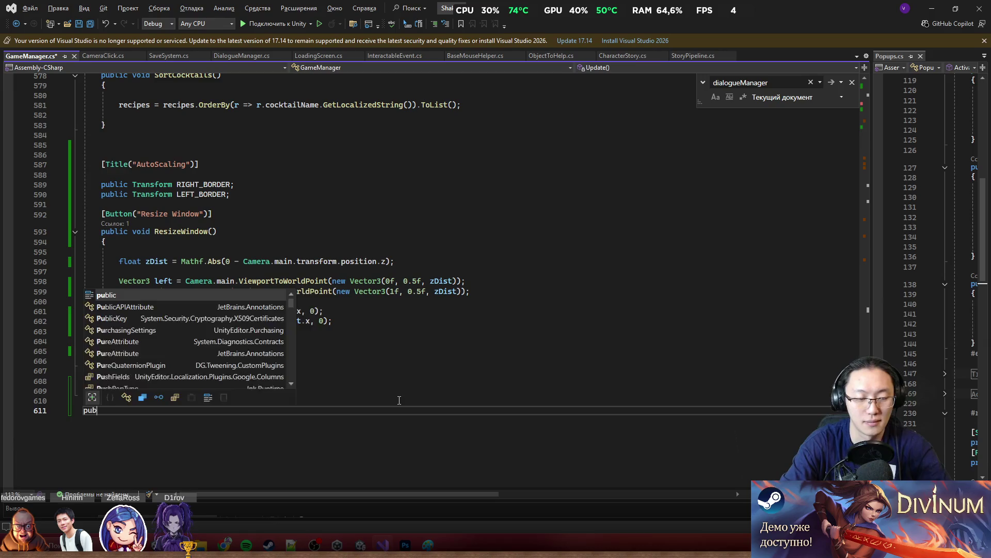
{"action": "key", "text": "Escape"}
{"action": "key", "text": "ctrl+BackSpace"}
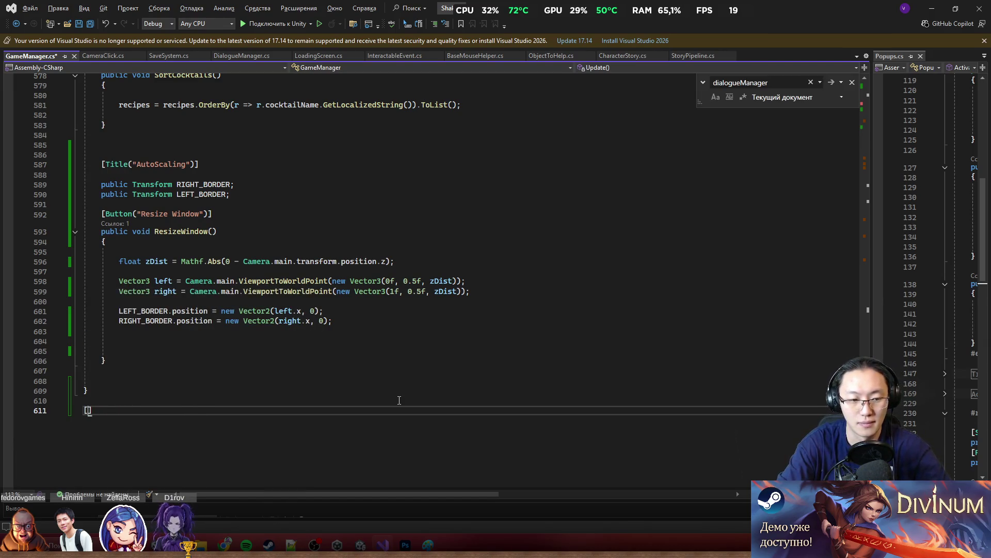
{"action": "type", "text": "[Ser"}
{"action": "key", "text": "Up"}
{"action": "type", "text": "]"}
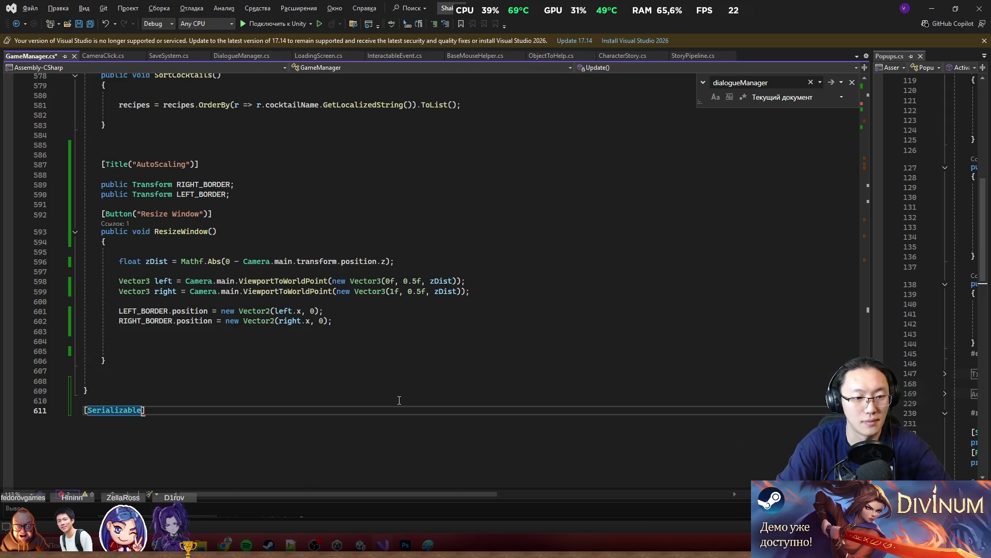
{"action": "key", "text": "Return"}
{"action": "type", "text": "public "}
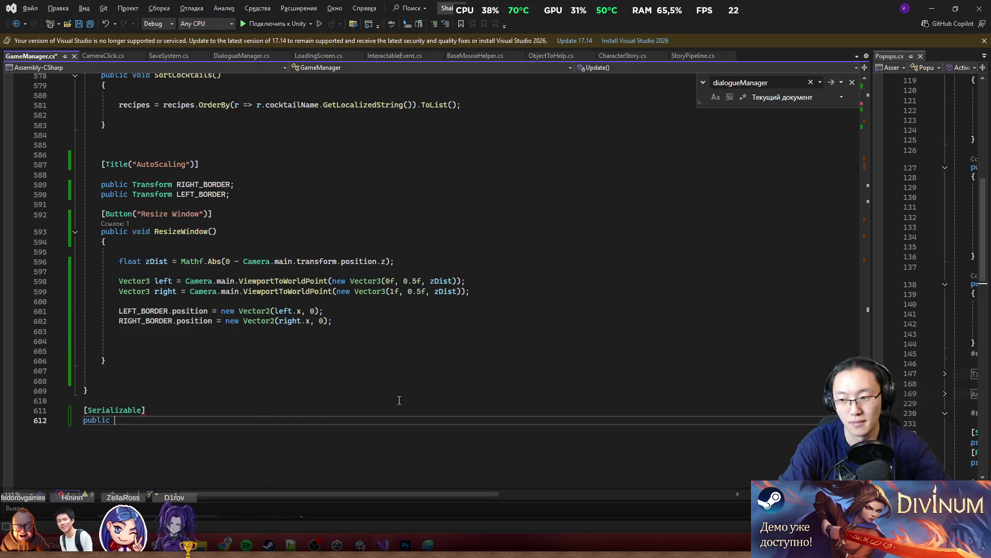
{"action": "type", "text": "class"}
{"action": "scroll", "coordinate": [392, 361], "scroll_direction": "down", "scroll_amount": 7}
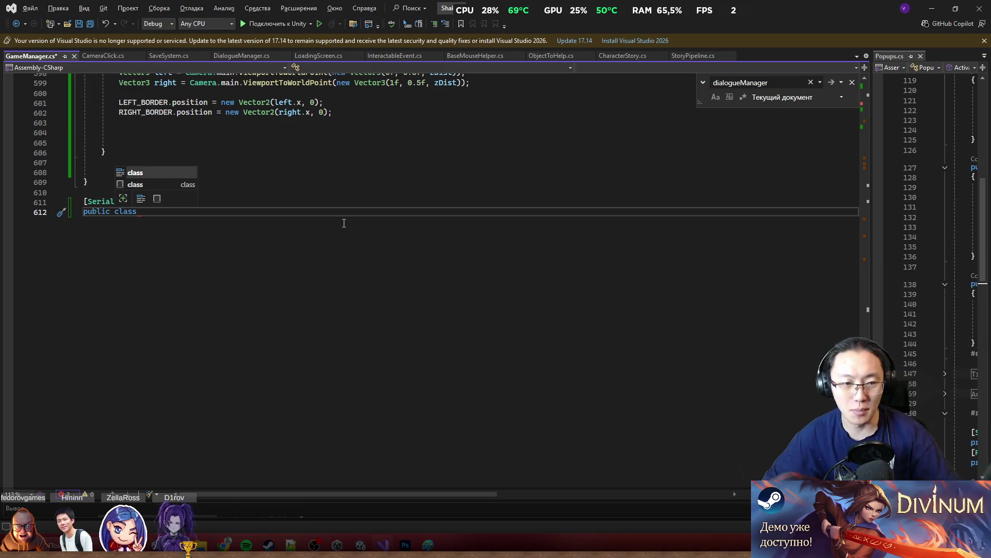
Step: In the ChatGPT answer, highlight the zDist and two ViewportToWorldPoint lines, then shrink and move the window
{"action": "mouse_move", "coordinate": [225, 544]}
{"action": "left_click", "coordinate": [254, 500]}
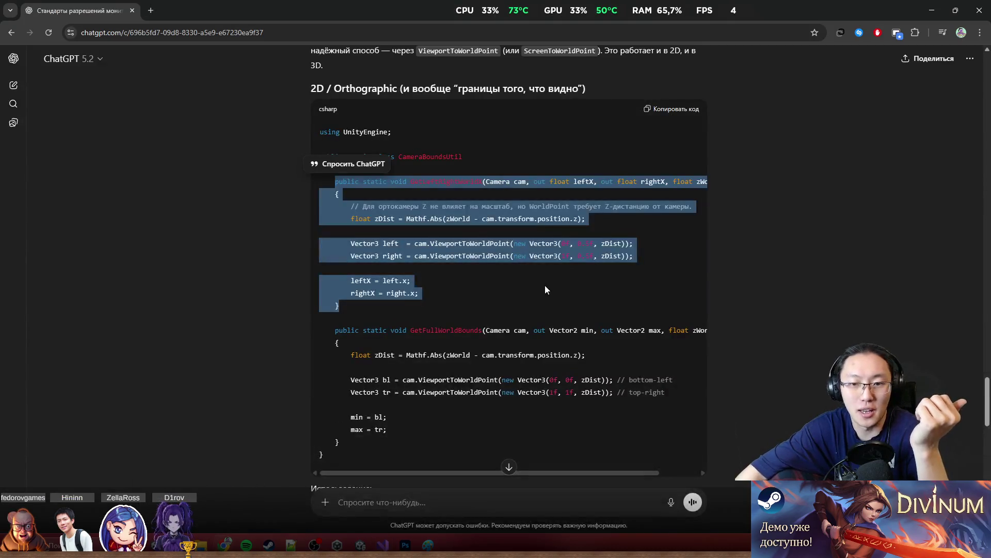
{"action": "mouse_move", "coordinate": [340, 195]}
{"action": "left_mouse_down"}
{"action": "mouse_move", "coordinate": [426, 265]}
{"action": "mouse_move", "coordinate": [445, 296]}
{"action": "left_mouse_up"}
{"action": "left_click", "coordinate": [352, 222]}
{"action": "mouse_move", "coordinate": [321, 203]}
{"action": "left_mouse_down"}
{"action": "mouse_move", "coordinate": [362, 335]}
{"action": "mouse_move", "coordinate": [405, 244]}
{"action": "mouse_move", "coordinate": [364, 219]}
{"action": "mouse_move", "coordinate": [393, 208]}
{"action": "mouse_move", "coordinate": [501, 230]}
{"action": "mouse_move", "coordinate": [510, 243]}
{"action": "left_mouse_up"}
{"action": "left_click_drag", "start_coordinate": [413, 242], "coordinate": [510, 244]}
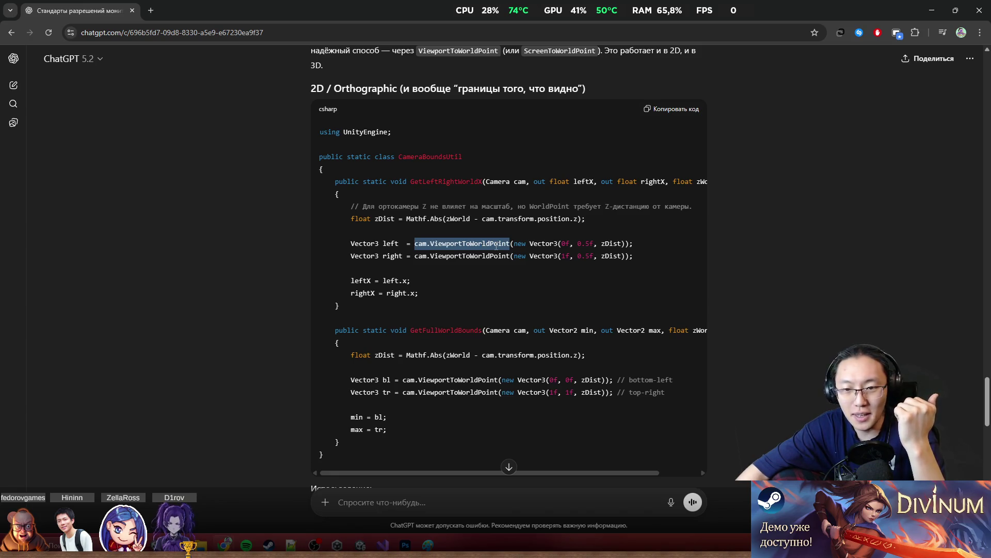
{"action": "mouse_move", "coordinate": [509, 256]}
{"action": "left_mouse_down"}
{"action": "mouse_move", "coordinate": [634, 246]}
{"action": "mouse_move", "coordinate": [646, 256]}
{"action": "mouse_move", "coordinate": [423, 228]}
{"action": "left_mouse_up"}
{"action": "left_click_drag", "start_coordinate": [909, 11], "coordinate": [673, 192]}
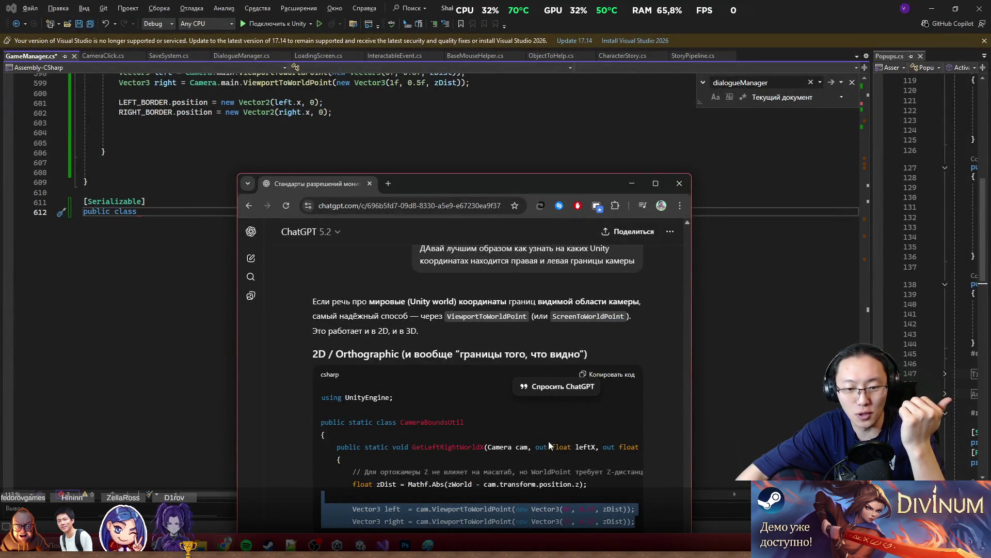
{"action": "left_click_drag", "start_coordinate": [464, 183], "coordinate": [435, 170]}
Step: Name the new class SupportBackgroundScaler under [Serializable] and open its braces
{"action": "left_click", "coordinate": [606, 170]}
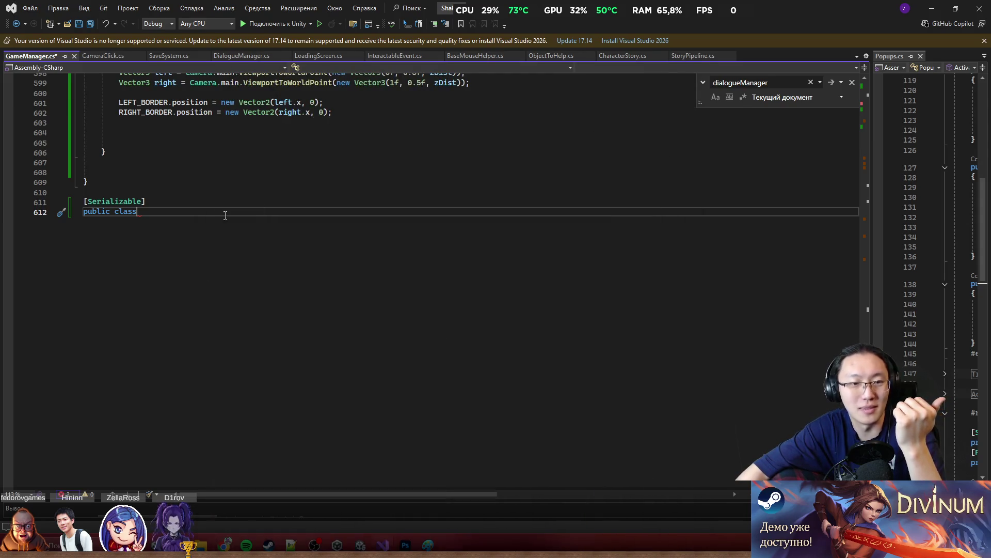
{"action": "scroll", "coordinate": [130, 187], "scroll_direction": "up", "scroll_amount": 4}
{"action": "left_click_drag", "start_coordinate": [129, 187], "coordinate": [524, 216]}
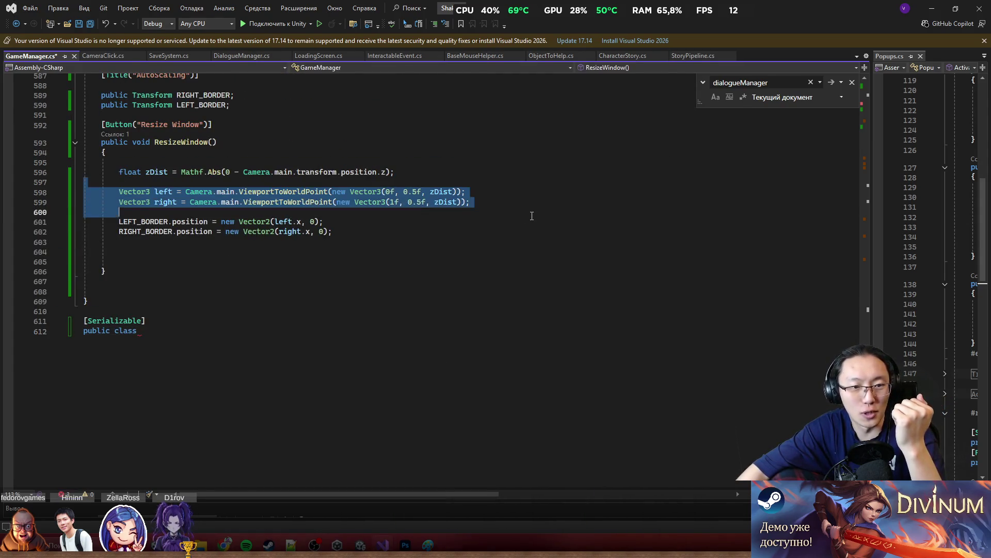
{"action": "left_click", "coordinate": [264, 370]}
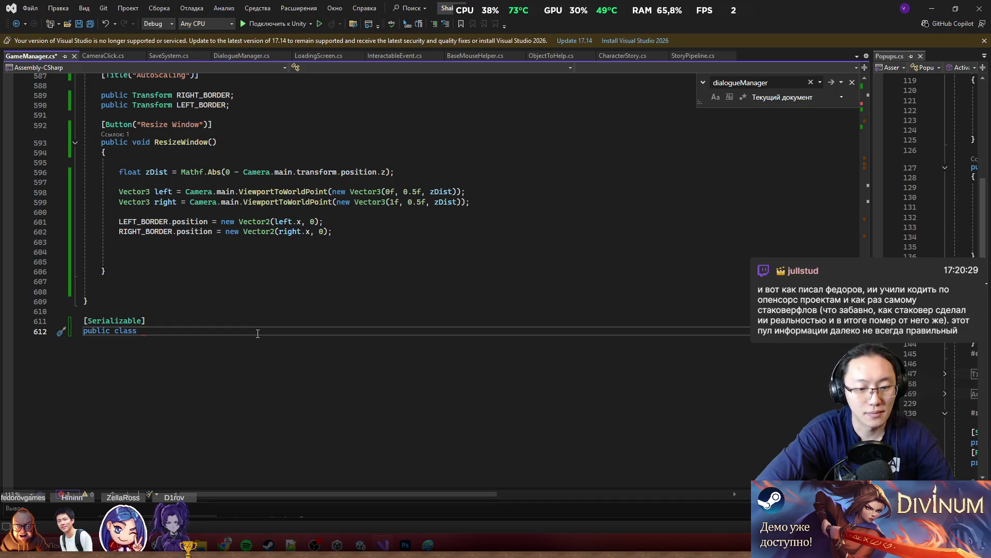
{"action": "type", "text": "B"}
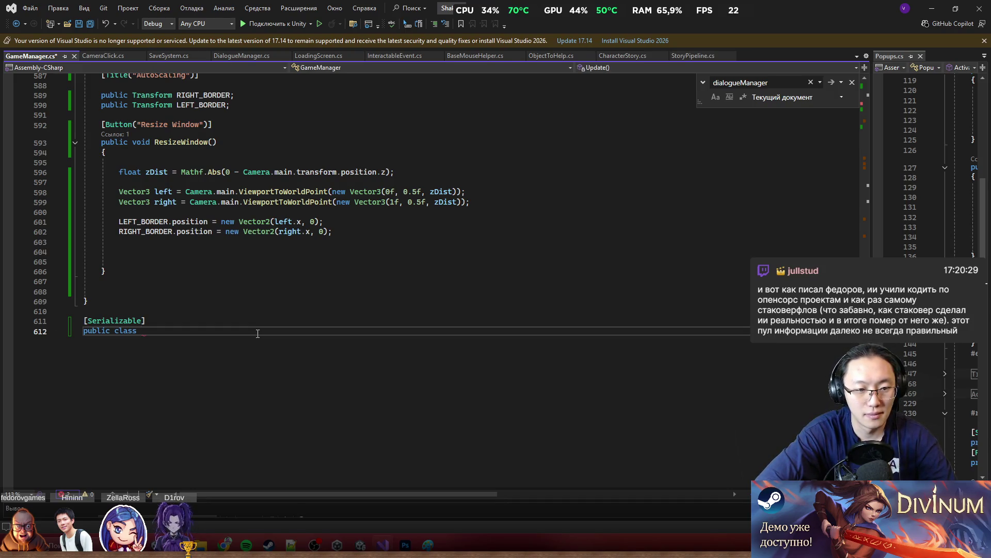
{"action": "type", "text": "Suppor"}
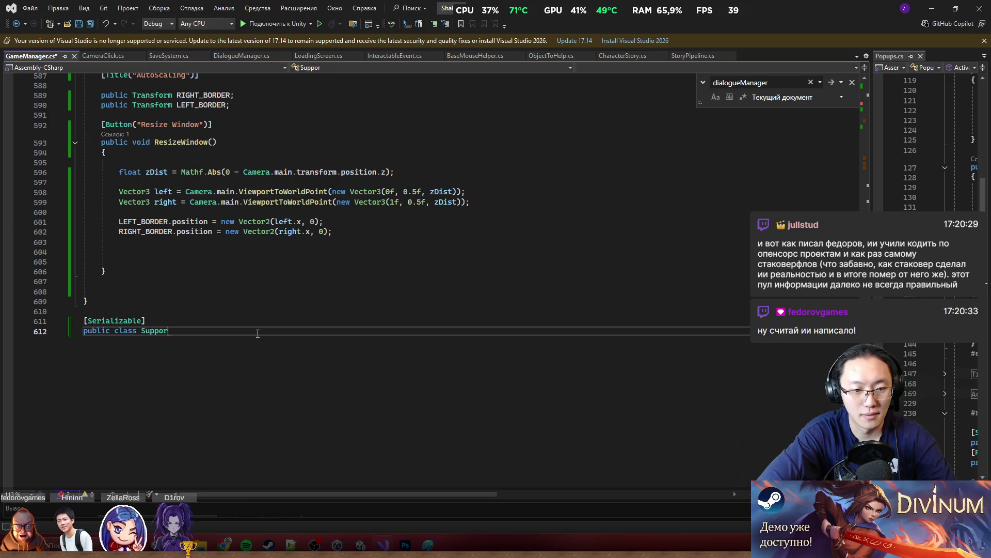
{"action": "type", "text": "tBack"}
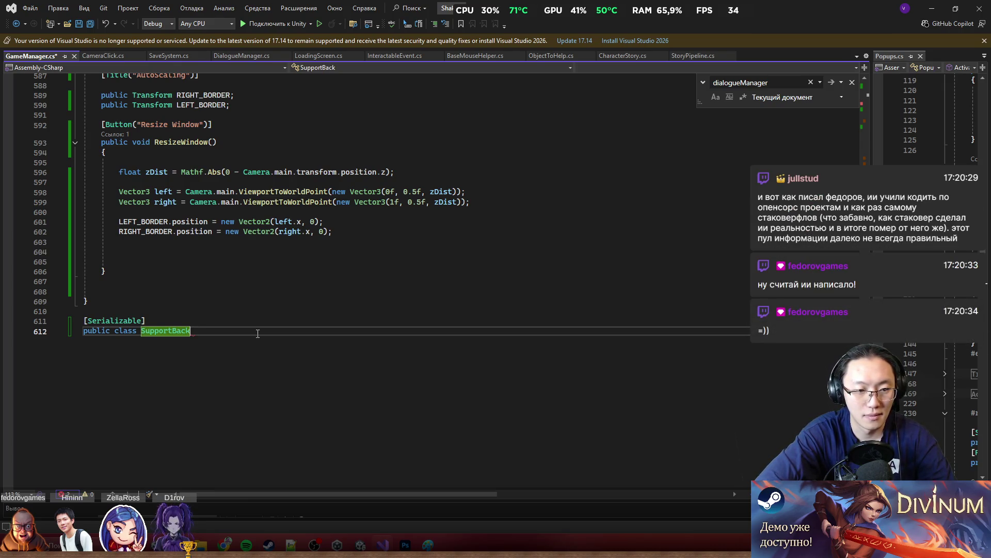
{"action": "type", "text": "g"}
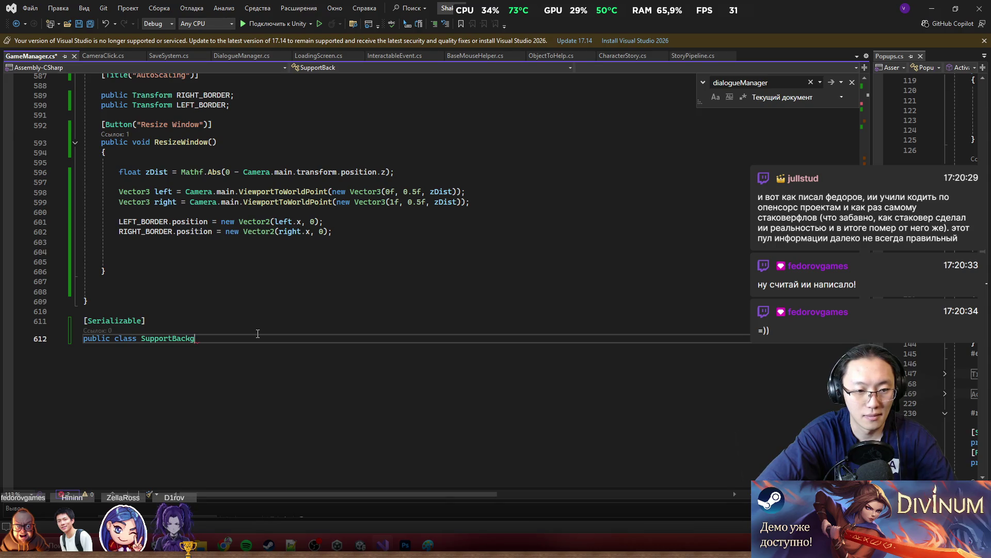
{"action": "type", "text": "roundS"}
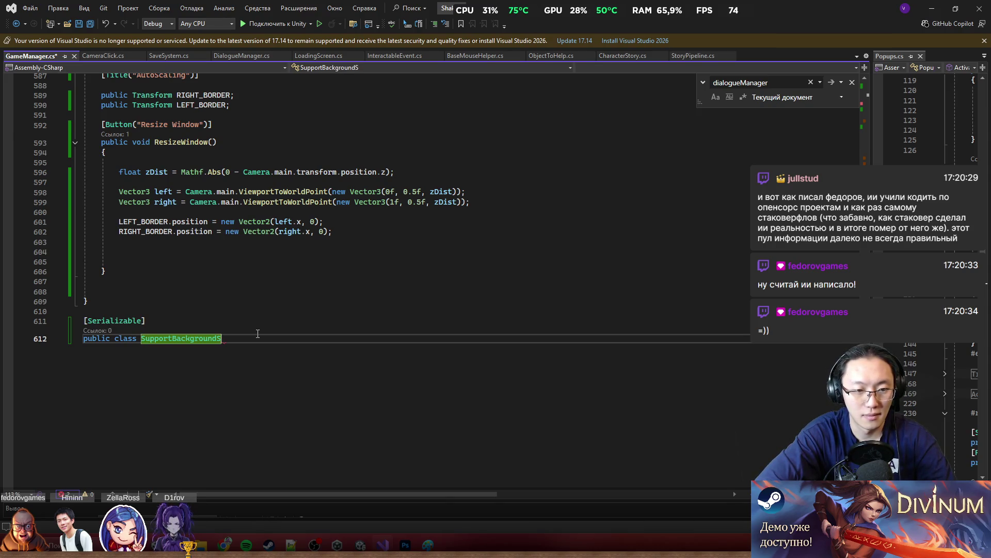
{"action": "type", "text": "calse"}
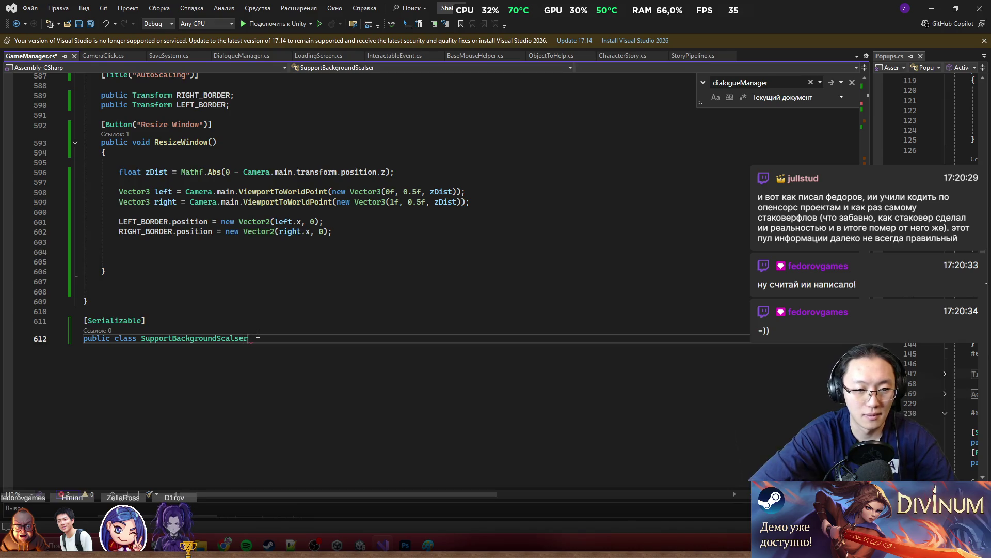
{"action": "type", "text": "r"}
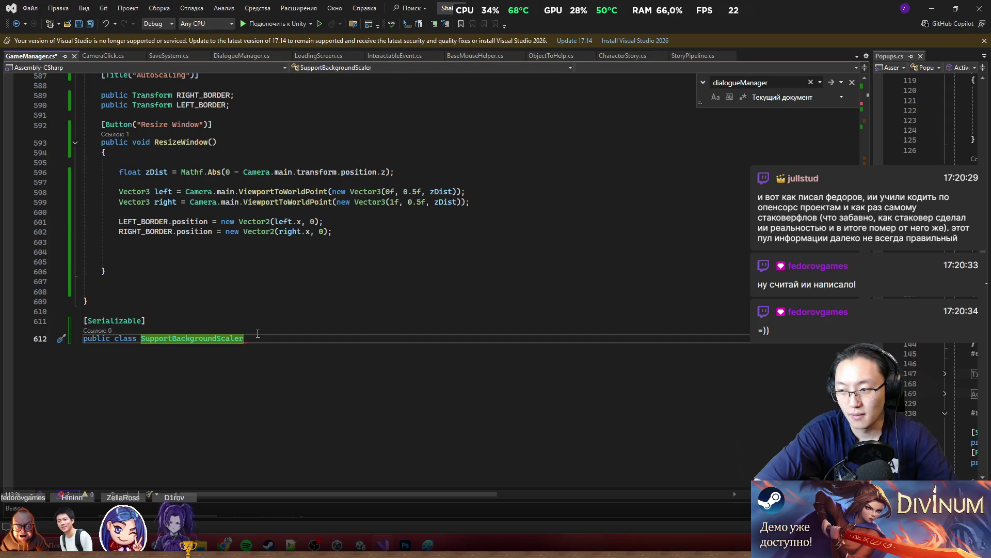
{"action": "key", "text": "Return"}
{"action": "type", "text": "{"}
{"action": "key", "text": "Return"}
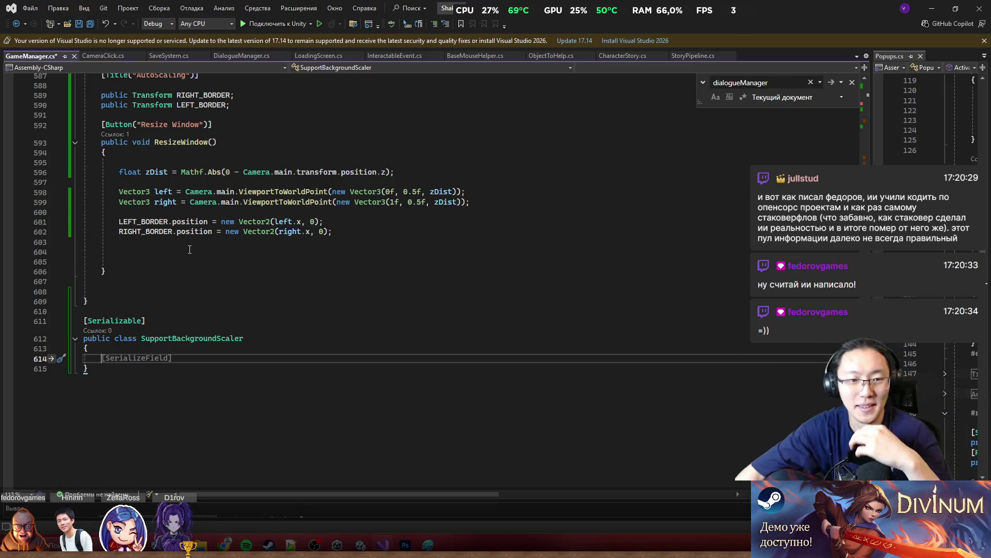
Step: Add '[SerializeField] private Transform scaledParent = null;' inside SupportBackgroundScaler, leaving a new line after it
{"action": "mouse_move", "coordinate": [119, 191]}
{"action": "left_mouse_down"}
{"action": "mouse_move", "coordinate": [152, 202]}
{"action": "mouse_move", "coordinate": [469, 202]}
{"action": "left_mouse_up"}
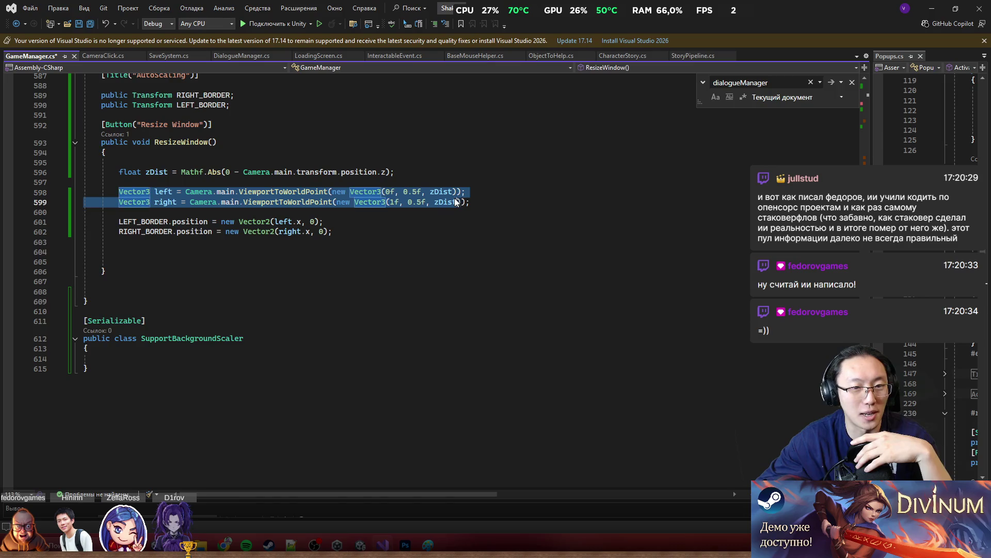
{"action": "left_click", "coordinate": [361, 231]}
{"action": "left_click", "coordinate": [266, 368]}
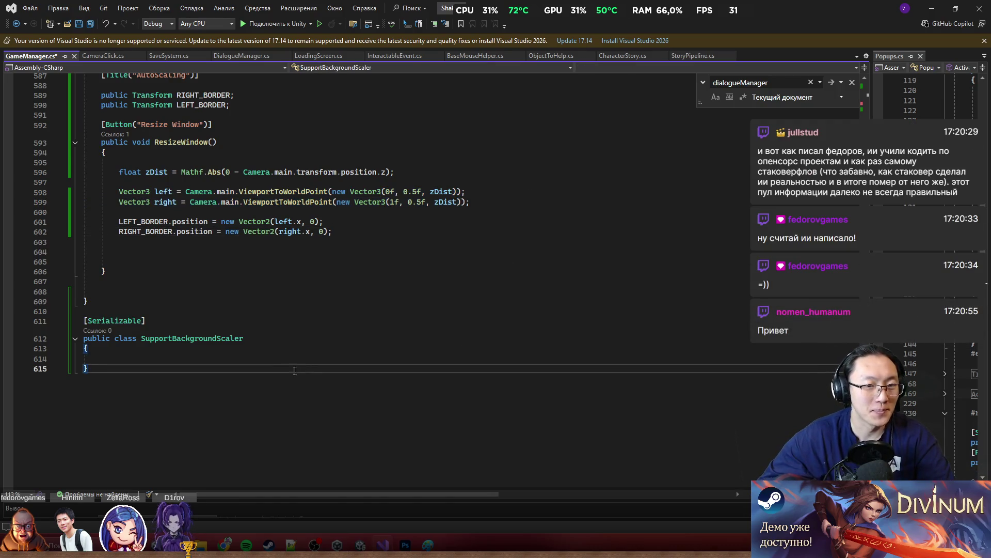
{"action": "left_click", "coordinate": [266, 358]}
{"action": "type", "text": "private Transform scaledParent = null;"}
{"action": "scroll", "coordinate": [465, 250], "scroll_direction": "down", "scroll_amount": 1}
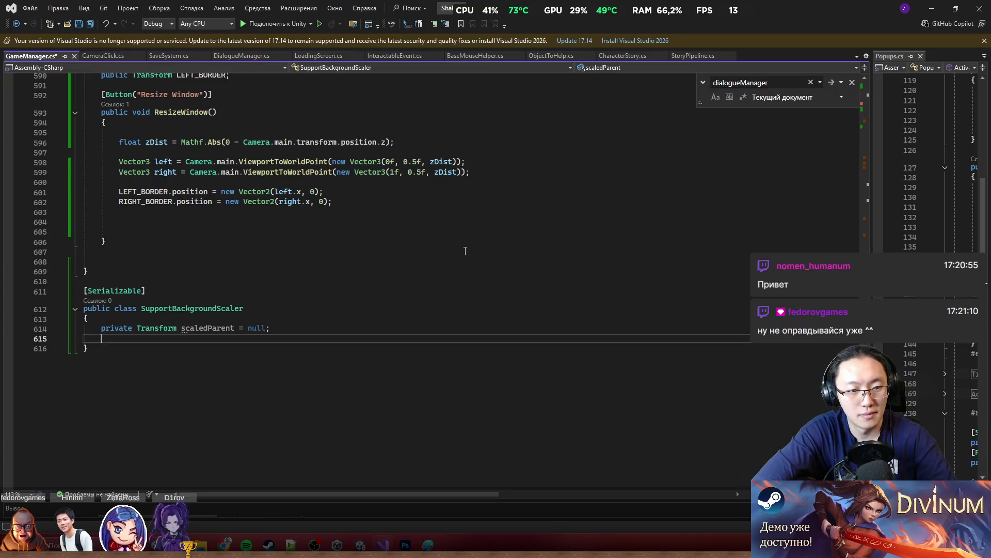
{"action": "key", "text": "ctrl+Return"}
{"action": "key", "text": "Tab"}
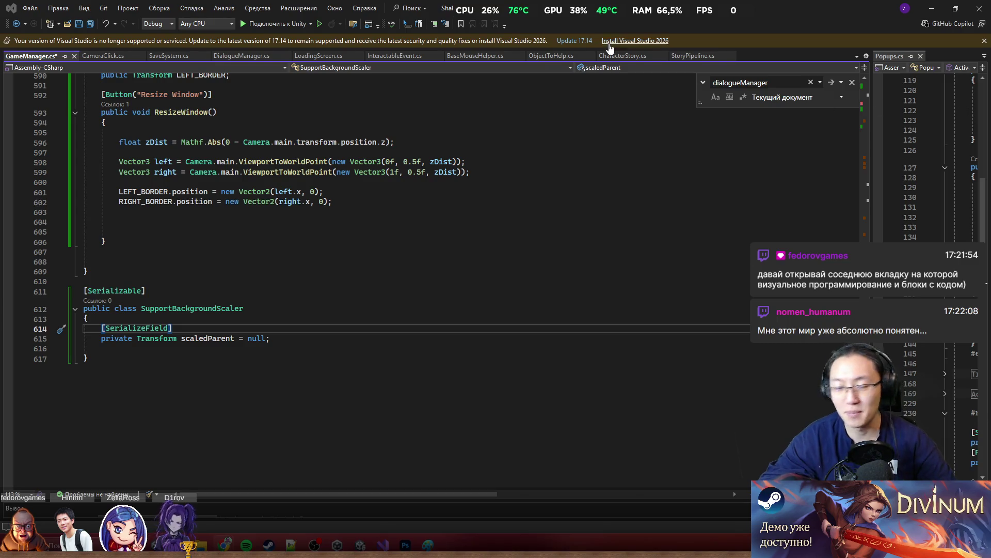
{"action": "scroll", "coordinate": [222, 332], "scroll_direction": "down", "scroll_amount": 1}
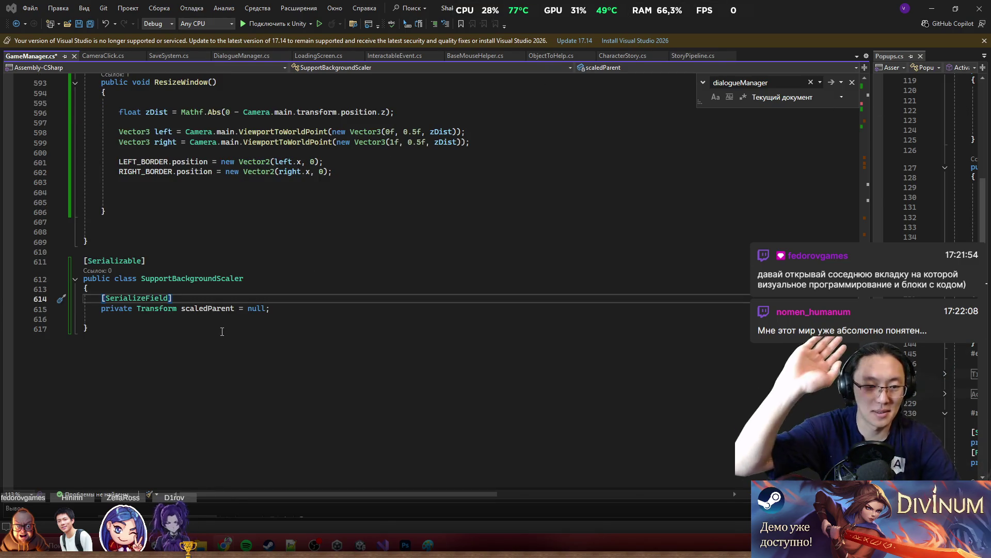
{"action": "left_click", "coordinate": [369, 313]}
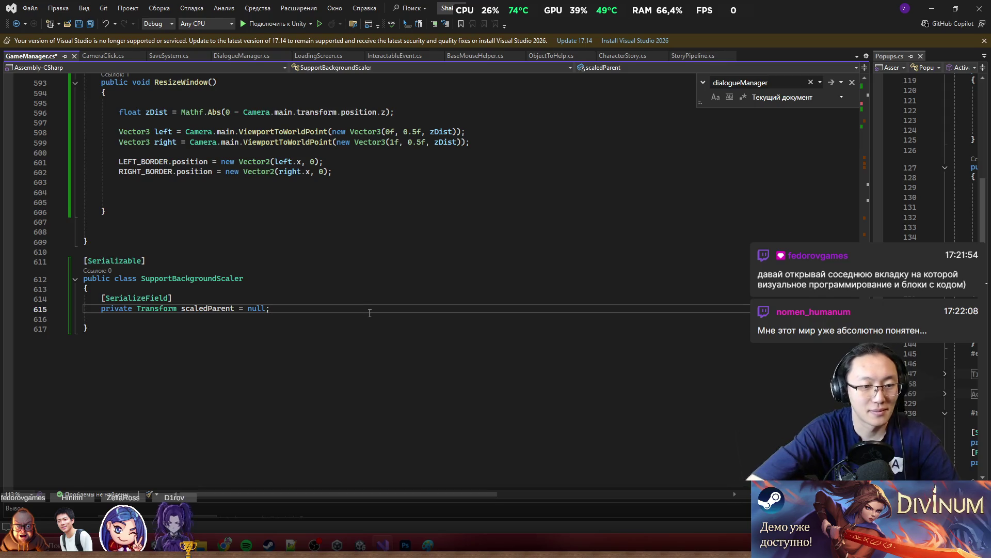
{"action": "key", "text": "Return"}
{"action": "key", "text": "Return"}
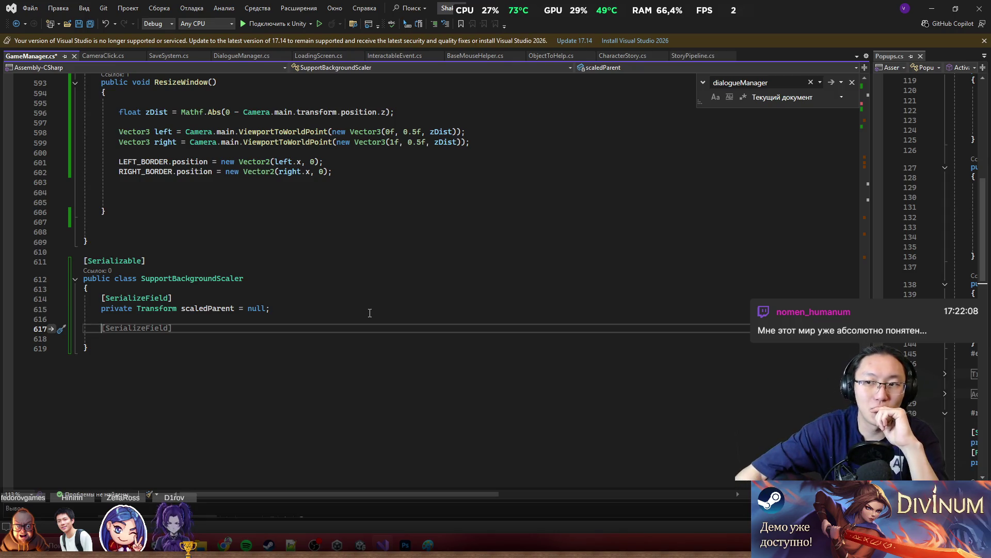
{"action": "key", "text": "alt+Tab"}
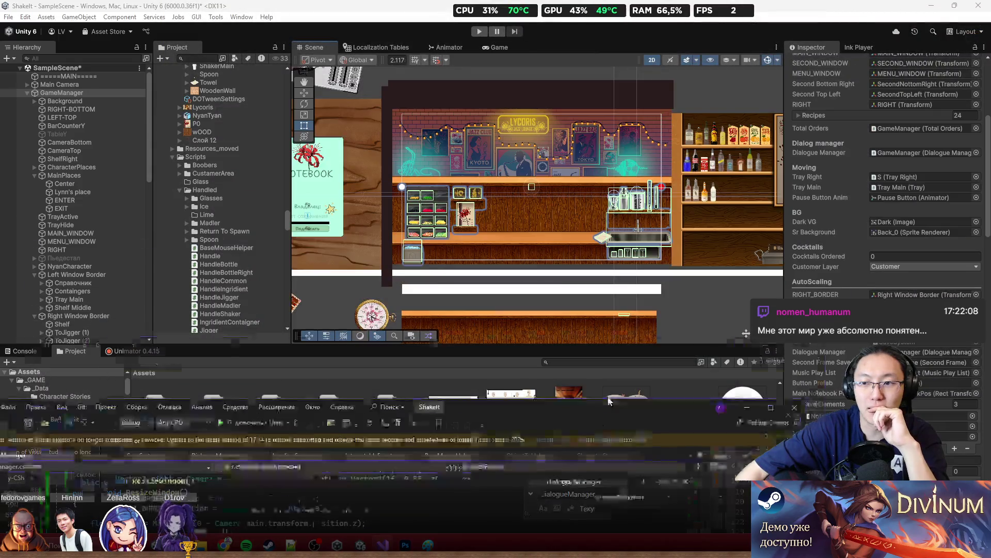
Step: Add '[SerializeField] private SpriteRenderer sr;' below the scaledParent field
{"action": "key", "text": "alt+Tab"}
{"action": "type", "text": "[S"}
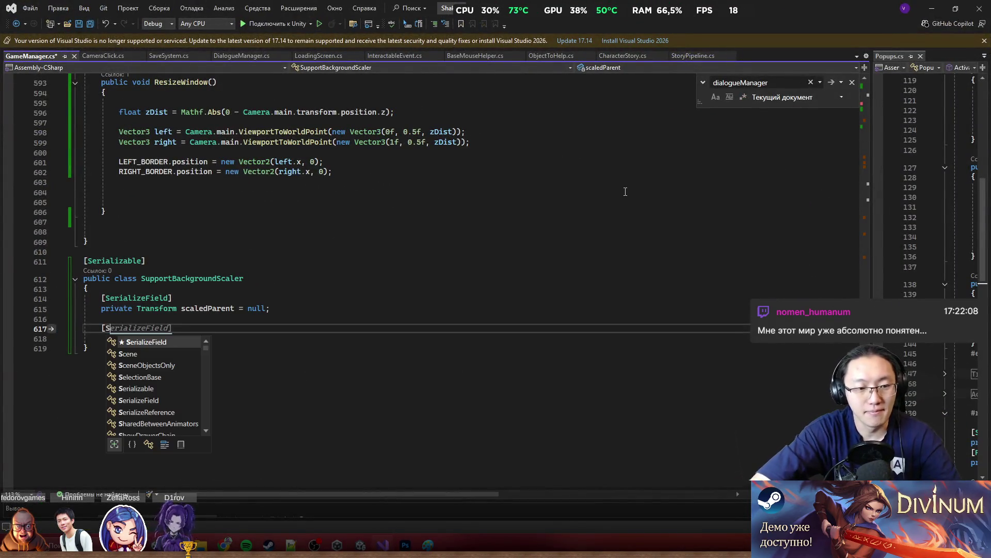
{"action": "key", "text": "Tab"}
{"action": "key", "text": "Return"}
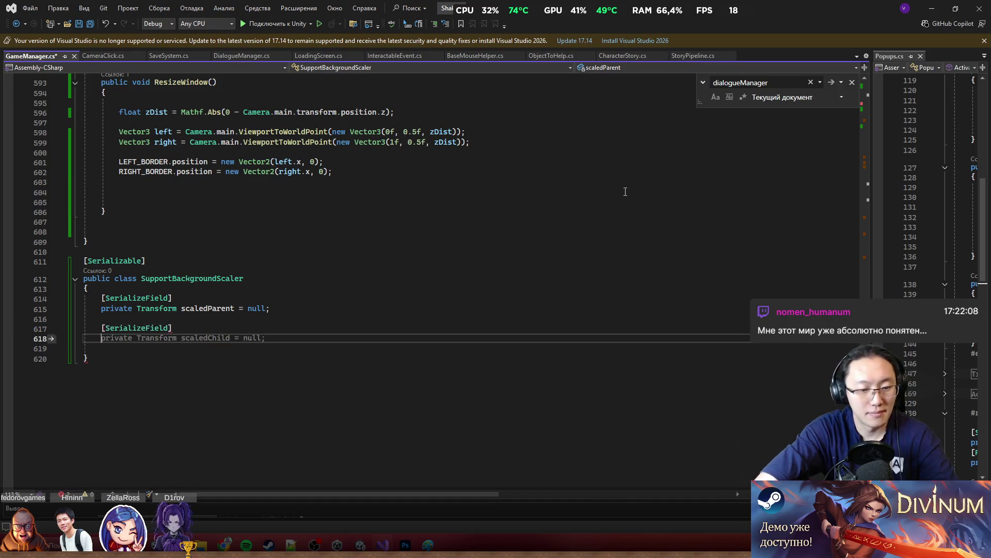
{"action": "type", "text": "private SpriteRenderer"}
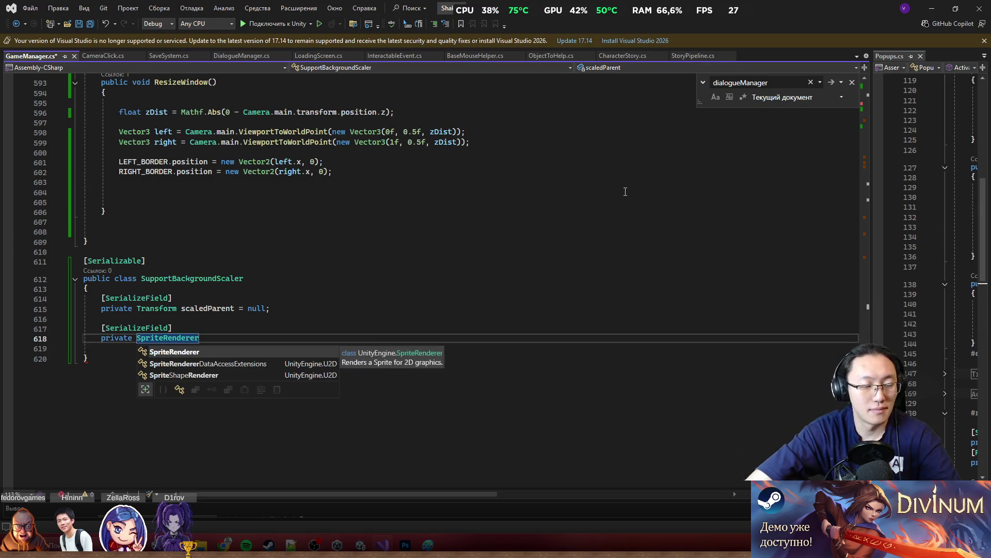
{"action": "left_click", "coordinate": [212, 290]}
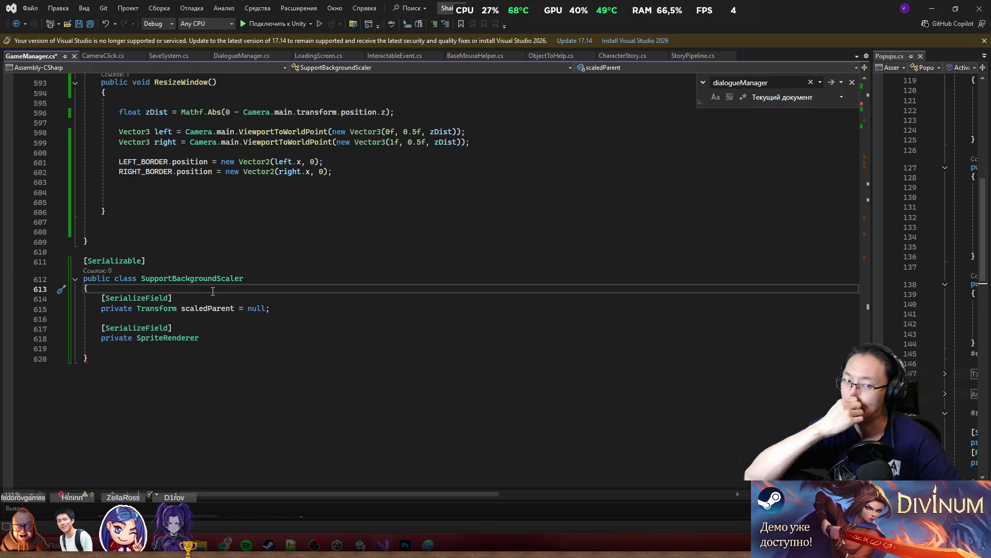
{"action": "left_click", "coordinate": [265, 325]}
{"action": "left_click", "coordinate": [286, 355]}
{"action": "left_click", "coordinate": [290, 332]}
{"action": "left_click", "coordinate": [303, 347]}
{"action": "left_click", "coordinate": [299, 331]}
{"action": "left_click", "coordinate": [294, 346]}
{"action": "left_click", "coordinate": [287, 337]}
{"action": "left_click", "coordinate": [289, 328]}
{"action": "left_click", "coordinate": [297, 348]}
{"action": "left_click", "coordinate": [284, 331]}
{"action": "left_click", "coordinate": [283, 340]}
{"action": "type", "text": "sr;"}
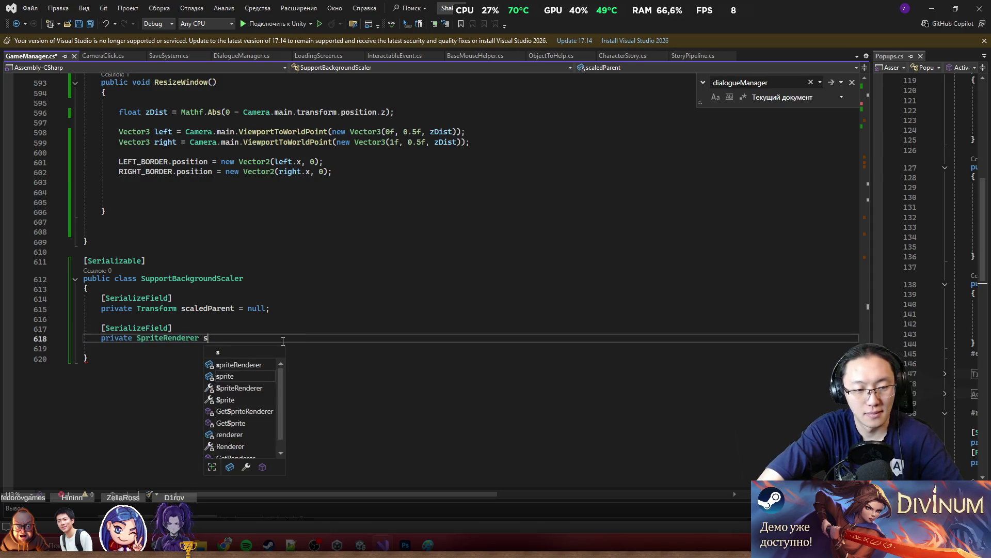
Step: Begin a 'public void SetWidth' method declaration after the fields
{"action": "key", "text": "Return"}
{"action": "key", "text": "Return"}
{"action": "type", "text": "public"}
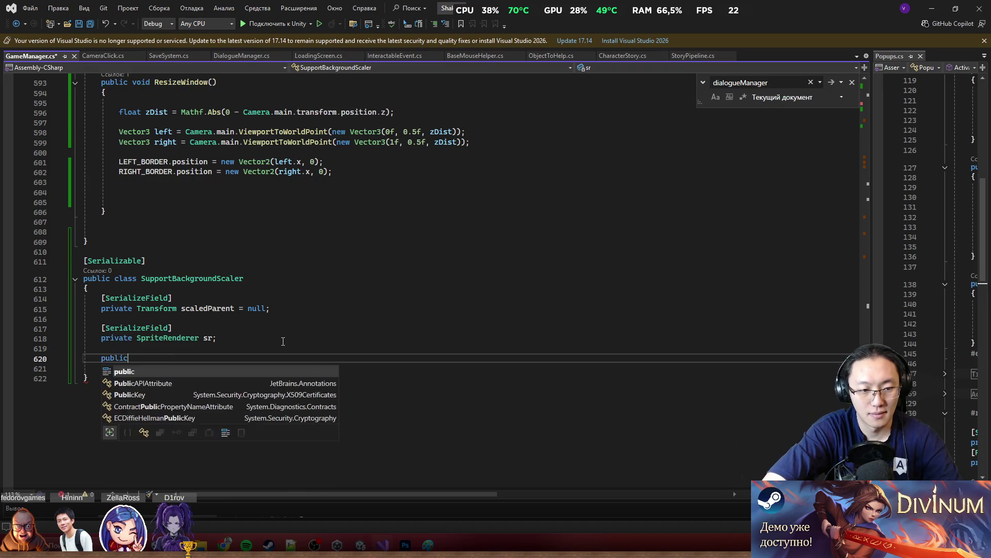
{"action": "type", "text": " void Set"}
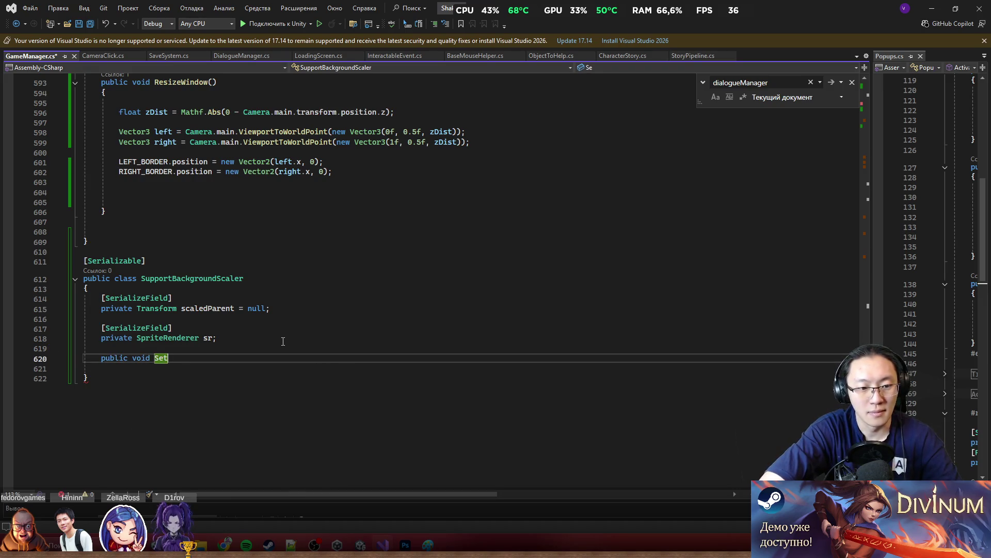
{"action": "type", "text": "Wit"}
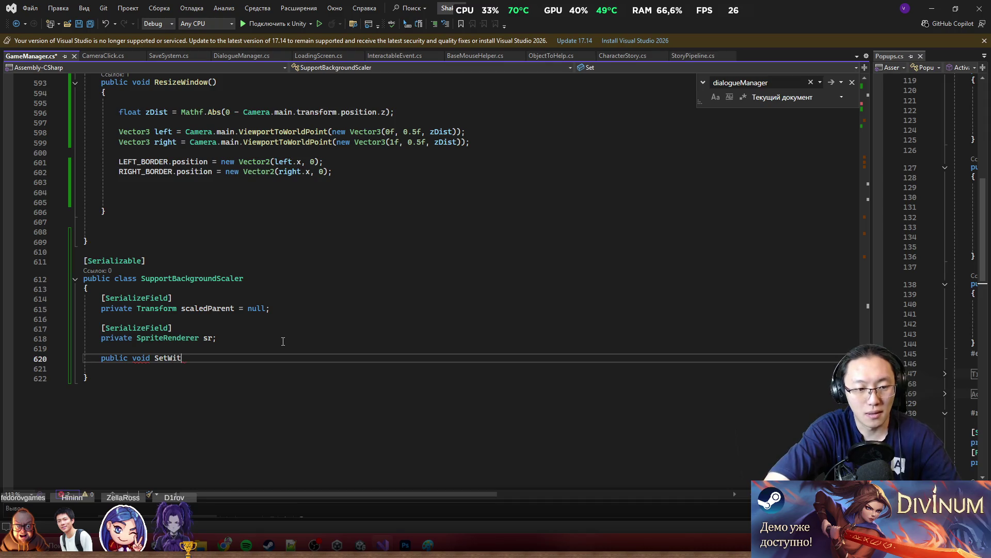
{"action": "key", "text": "BackSpace"}
{"action": "type", "text": "dth"}
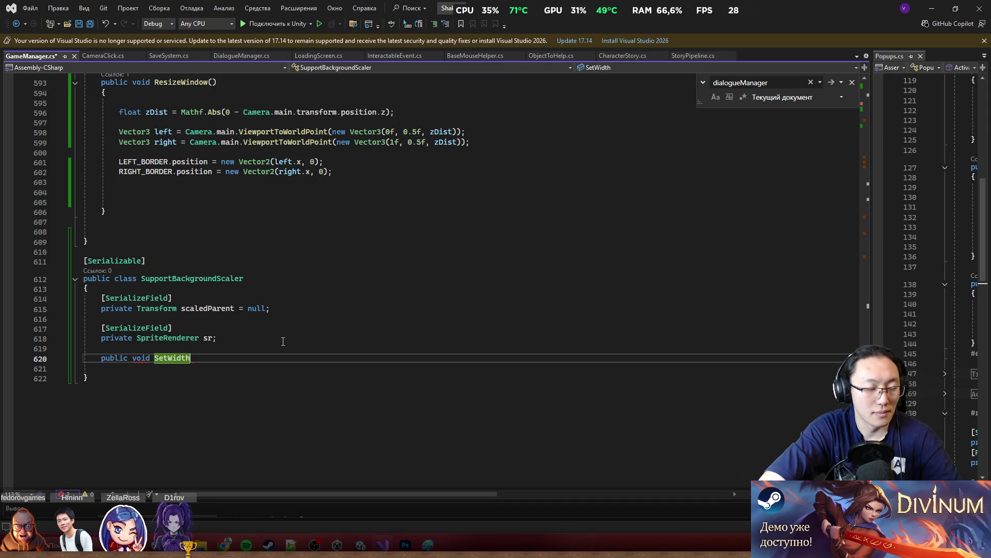
{"action": "type", "text": "="}
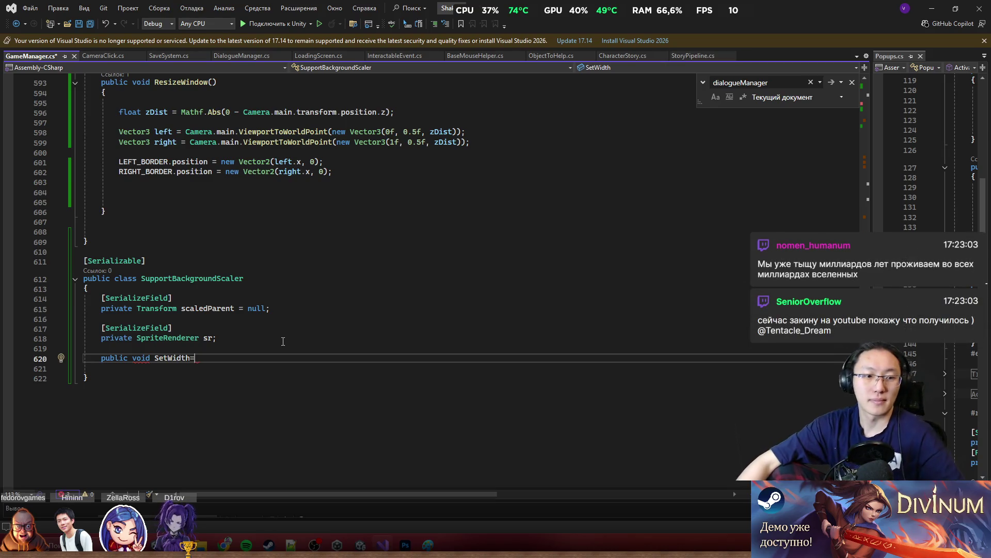
{"action": "left_click", "coordinate": [285, 338]}
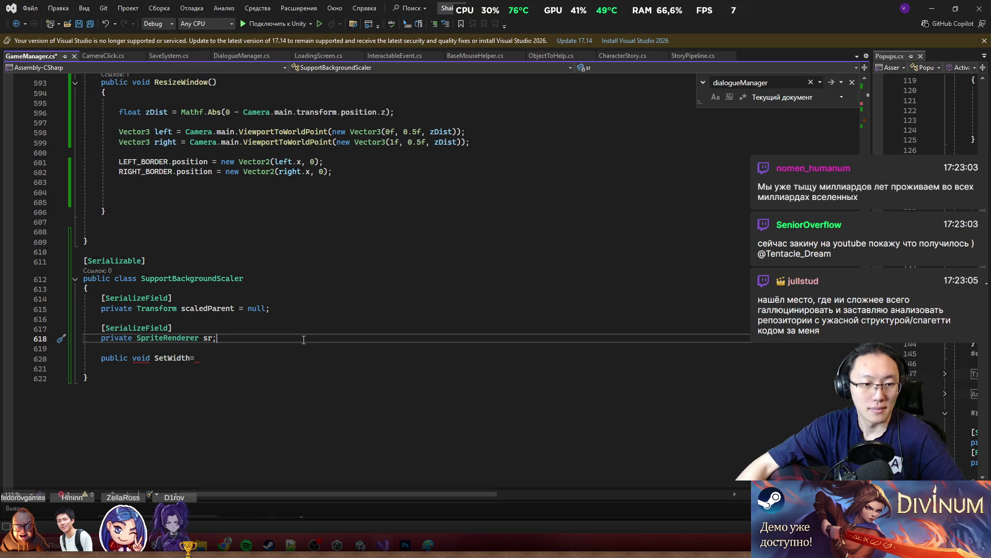
Step: Add a [SerializeField] private float width field to SupportBackgroundScaler
{"action": "key", "text": "Return"}
{"action": "key", "text": "Return"}
{"action": "type", "text": "["}
{"action": "key", "text": "Tab"}
{"action": "key", "text": "Return"}
{"action": "type", "text": "private float width;"}
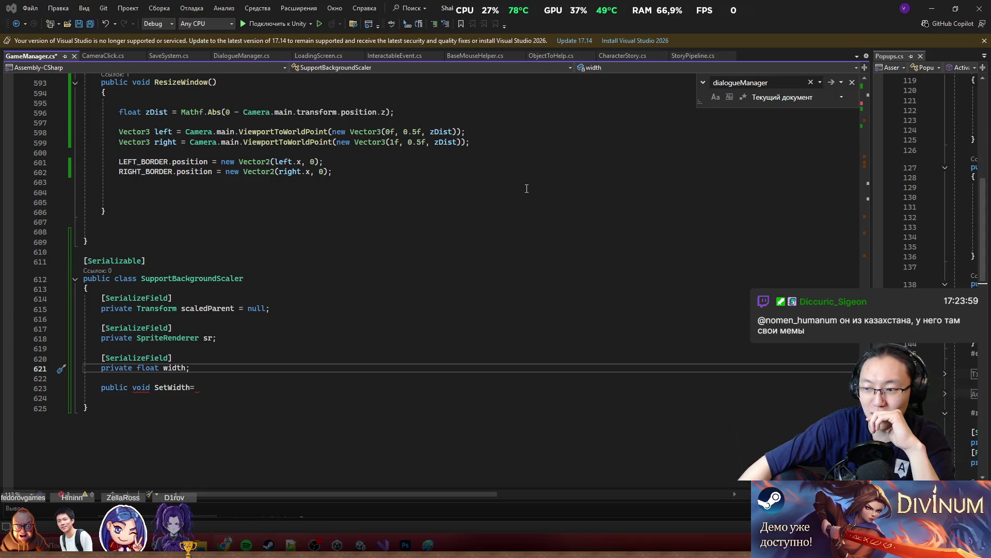
Step: Give SetWidth a float newWidth parameter and open its method body
{"action": "key", "text": "Down"}
{"action": "key", "text": "Down"}
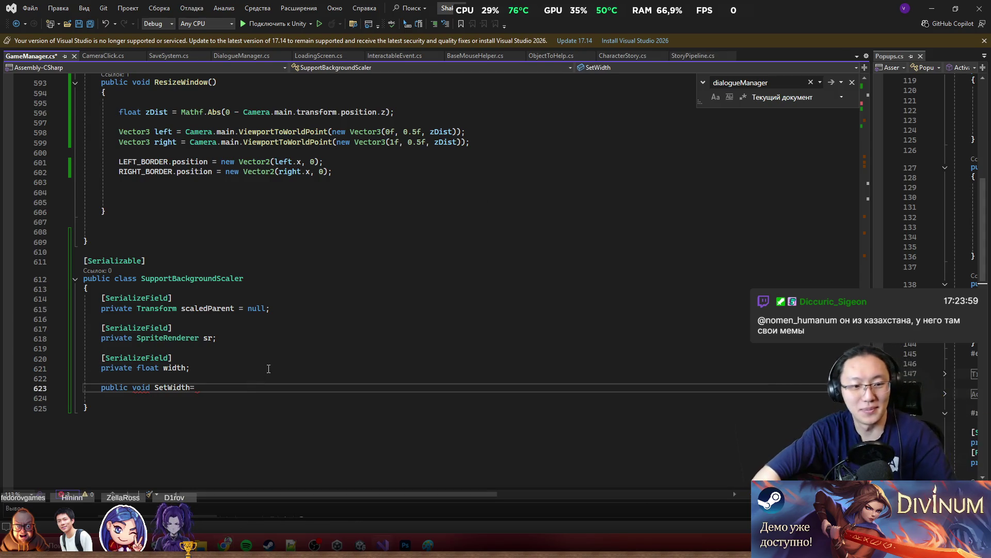
{"action": "type", "text": "()"}
{"action": "type", "text": "float "}
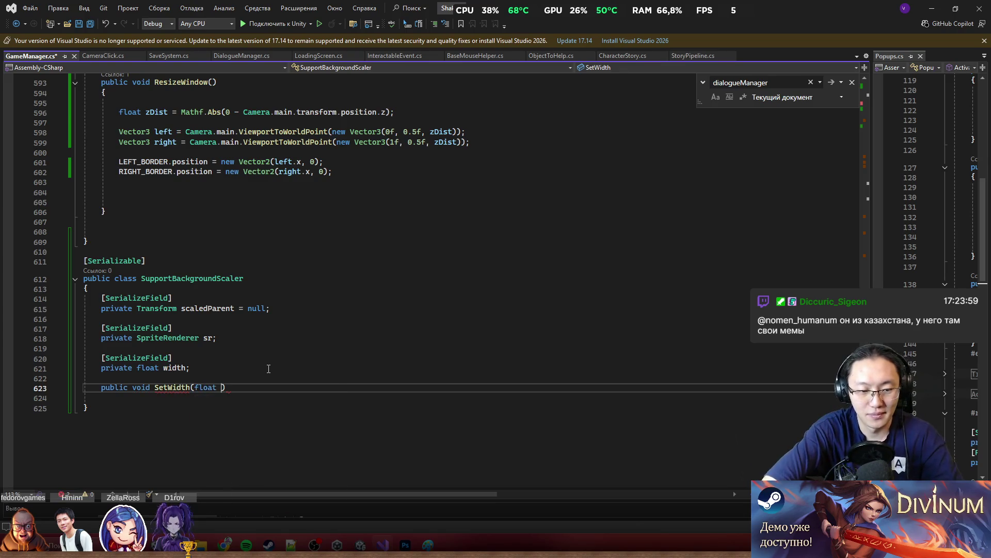
{"action": "type", "text": "bew"}
{"action": "key", "text": "BackSpace"}
{"action": "key", "text": "BackSpace"}
{"action": "type", "text": "newWidth"}
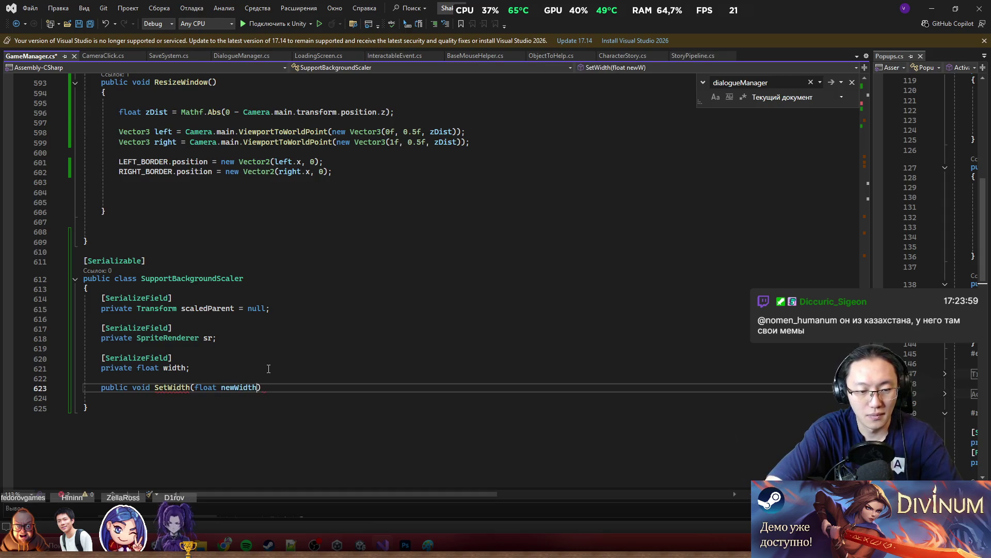
{"action": "key", "text": "End"}
{"action": "key", "text": "Return"}
{"action": "type", "text": "{"}
{"action": "key", "text": "Return"}
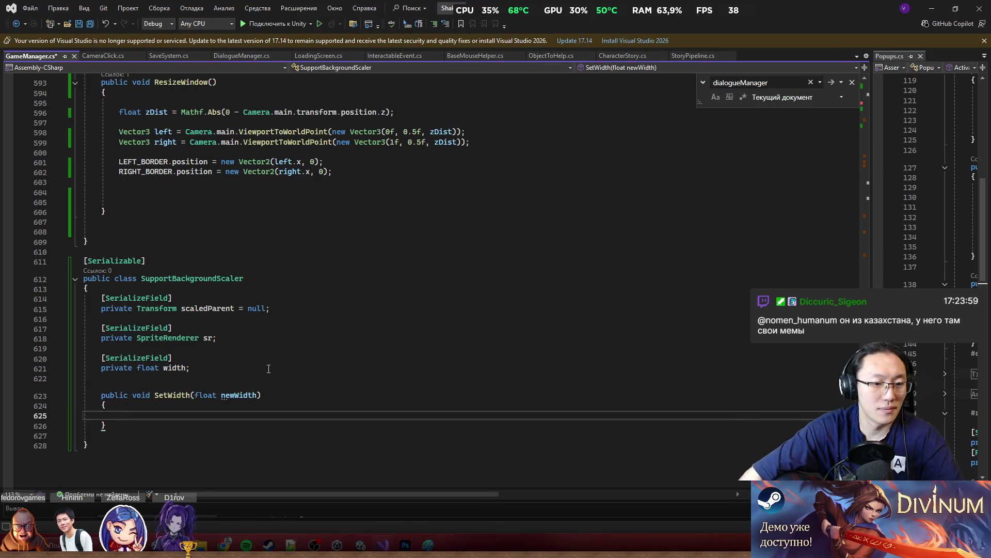
Step: Assign width = newWidth and begin a new statement on sr
{"action": "scroll", "coordinate": [268, 368], "scroll_direction": "down", "scroll_amount": 4}
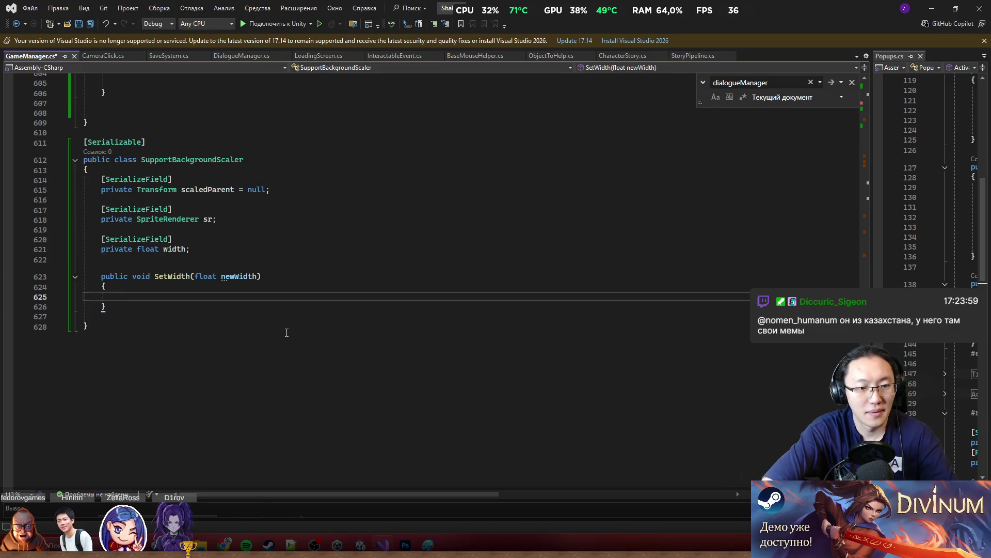
{"action": "type", "text": "width ="}
{"action": "key", "text": "Tab"}
{"action": "key", "text": "Return"}
{"action": "type", "text": "s"}
{"action": "key", "text": "BackSpace"}
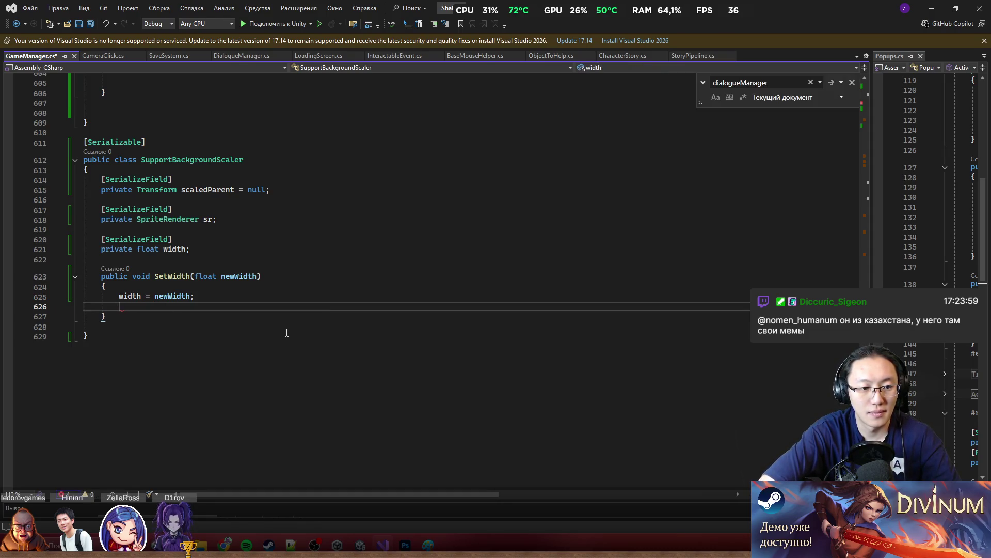
{"action": "type", "text": "sr."}
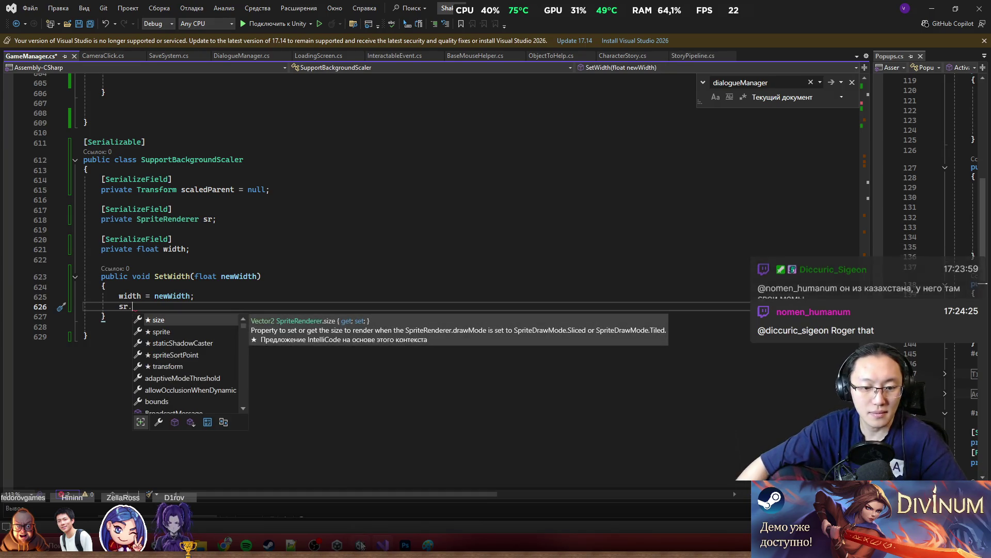
Step: In Unity, select the lower bar table BarTableVisual (1), whose Sprite Renderer size is 42 × 12.04
{"action": "mouse_move", "coordinate": [360, 545]}
{"action": "left_click", "coordinate": [376, 522]}
{"action": "scroll", "coordinate": [543, 236], "scroll_direction": "down", "scroll_amount": 2}
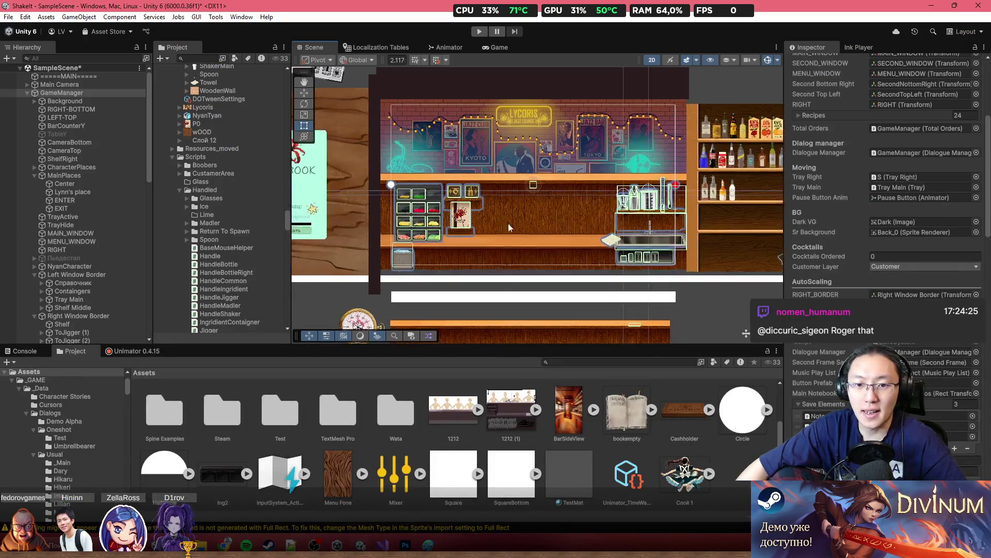
{"action": "left_click", "coordinate": [635, 318]}
{"action": "left_click_drag", "start_coordinate": [636, 318], "coordinate": [570, 237]}
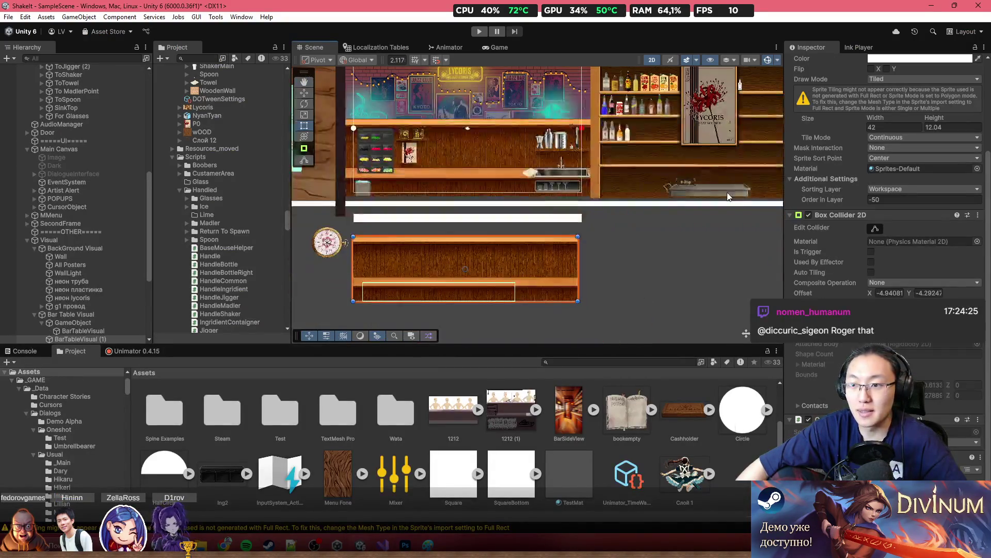
{"action": "scroll", "coordinate": [941, 223], "scroll_direction": "up", "scroll_amount": 4}
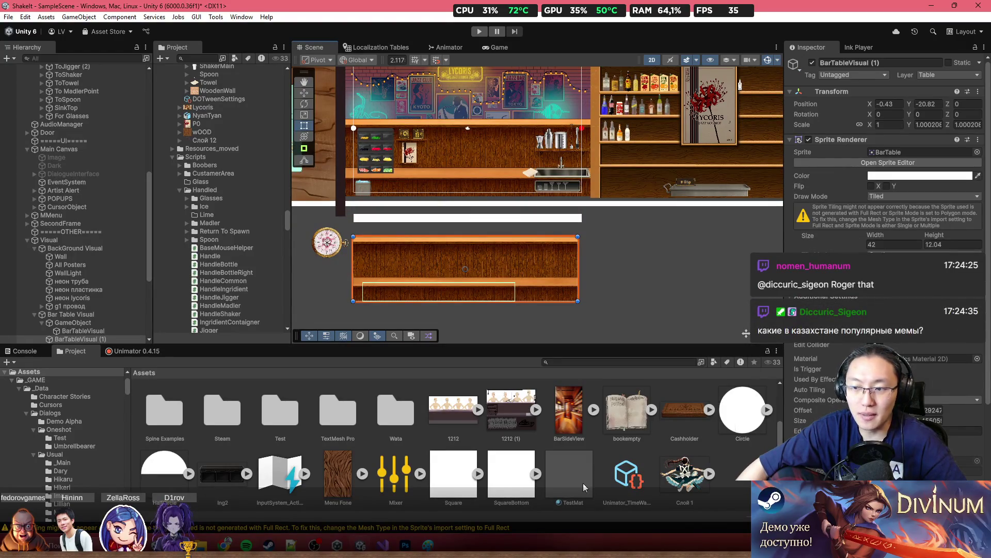
Step: Back in GameManager.cs, browse the sr members by typing sr.wi
{"action": "key", "text": "alt+Tab"}
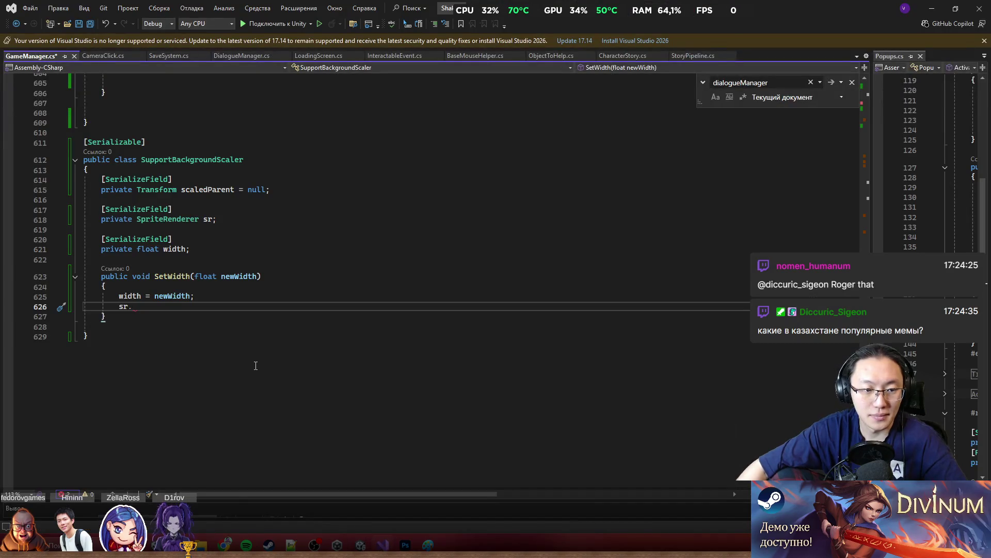
{"action": "type", "text": "sr.wi"}
{"action": "key", "text": "BackSpace"}
{"action": "key", "text": "BackSpace"}
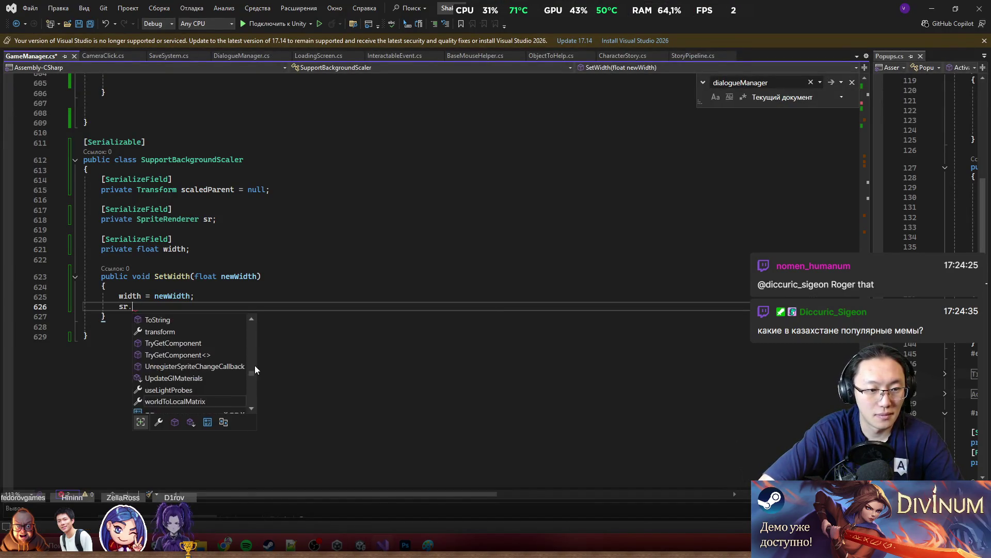
{"action": "type", "text": "width"}
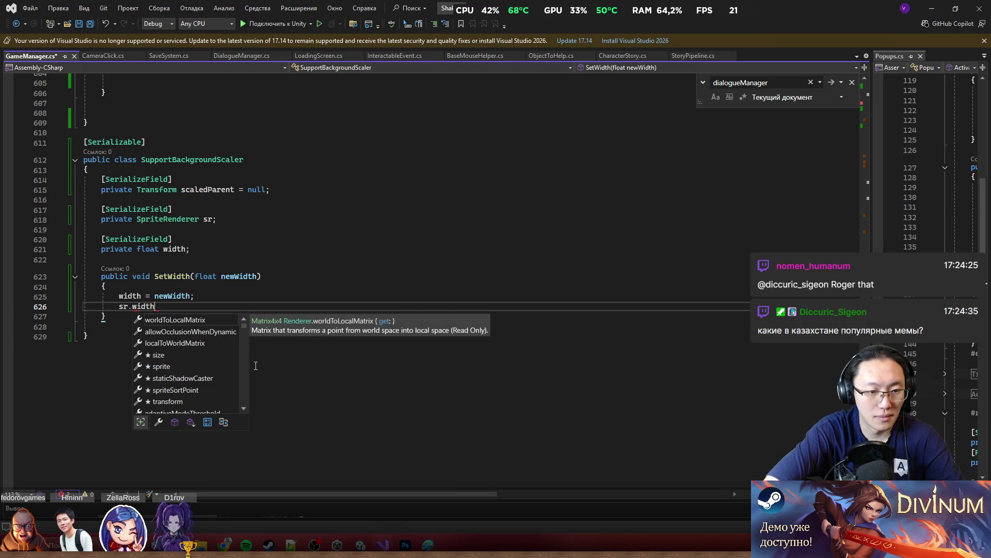
{"action": "scroll", "coordinate": [211, 379], "scroll_direction": "down", "scroll_amount": 2}
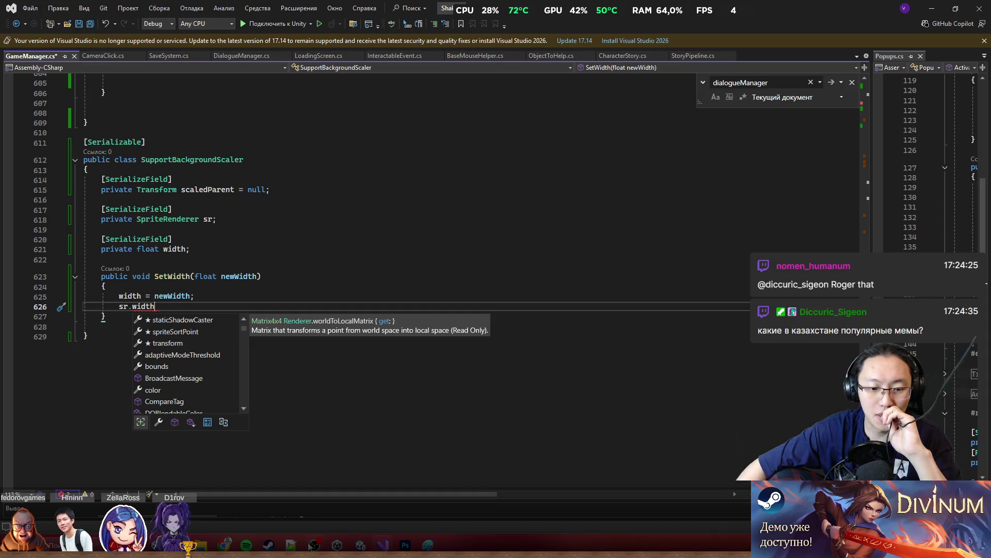
Step: Recheck the bar table in Unity, then return to the code editor
{"action": "mouse_move", "coordinate": [360, 545]}
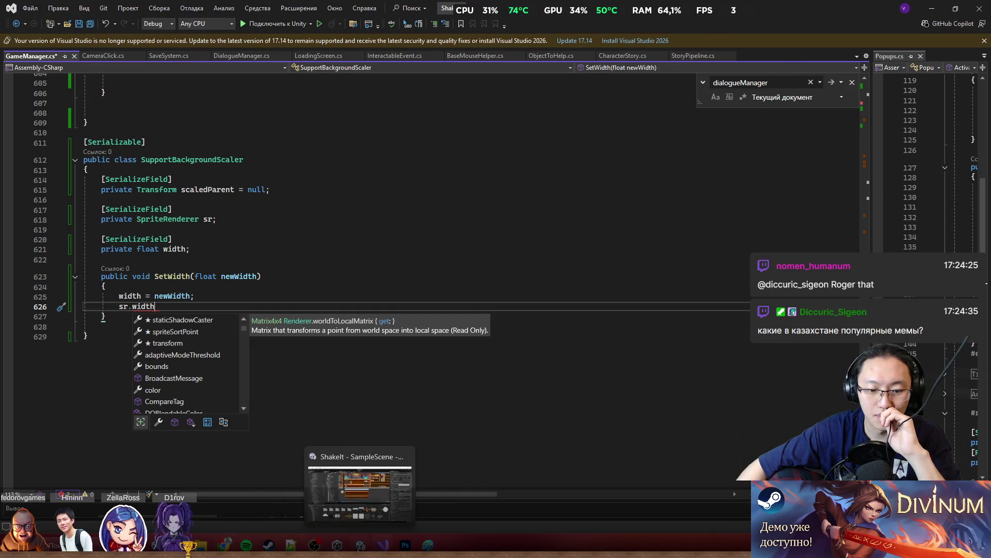
{"action": "left_click", "coordinate": [360, 493]}
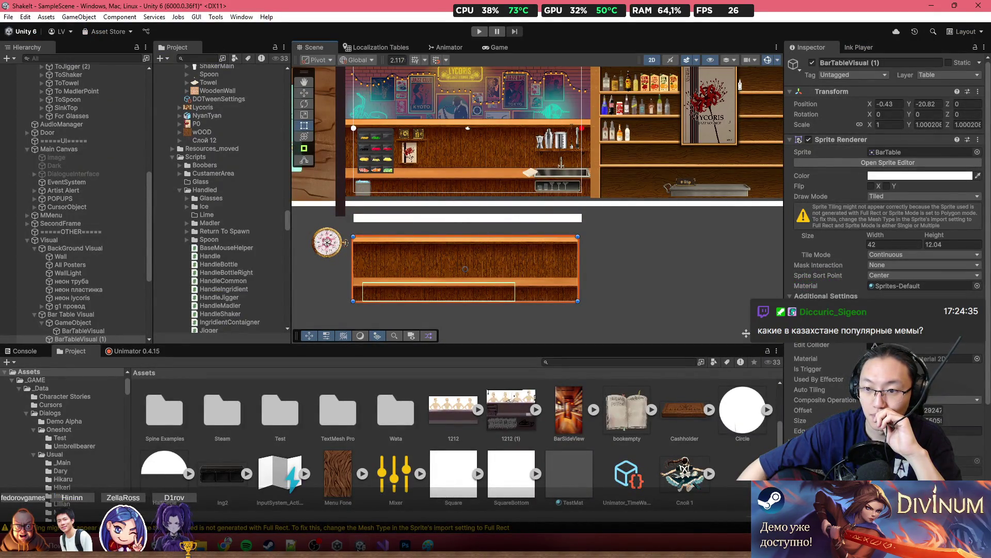
{"action": "key", "text": "alt+Tab"}
Step: Try an sr.size = assignment in SetWidth, then delete it
{"action": "key", "text": "BackSpace"}
{"action": "key", "text": "BackSpace"}
{"action": "key", "text": "BackSpace"}
{"action": "type", "text": "size ="}
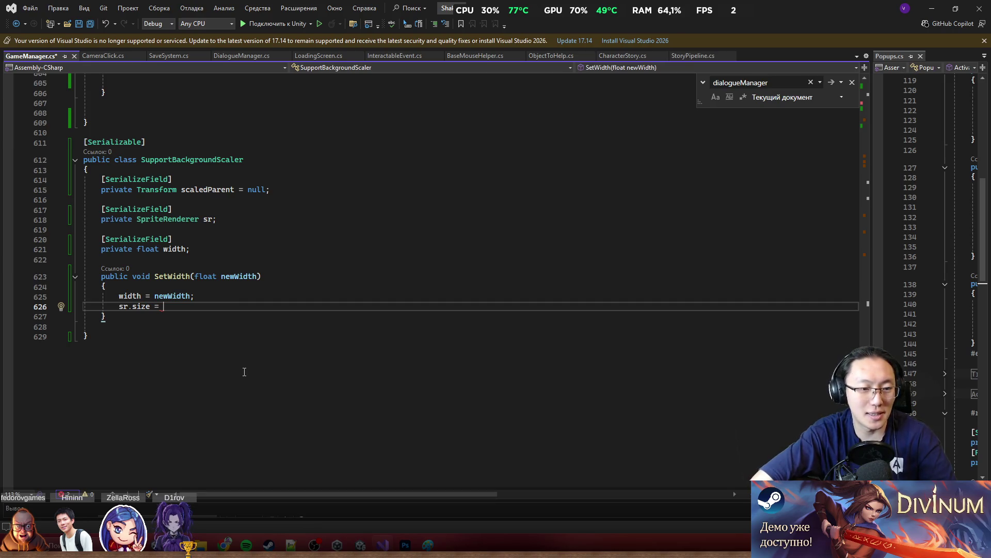
{"action": "key", "text": "BackSpace"}
{"action": "key", "text": "BackSpace"}
{"action": "key", "text": "BackSpace"}
Step: Write an if (scaledParent == null) statement with an empty braced block
{"action": "key", "text": "BackSpace"}
{"action": "key", "text": "BackSpace"}
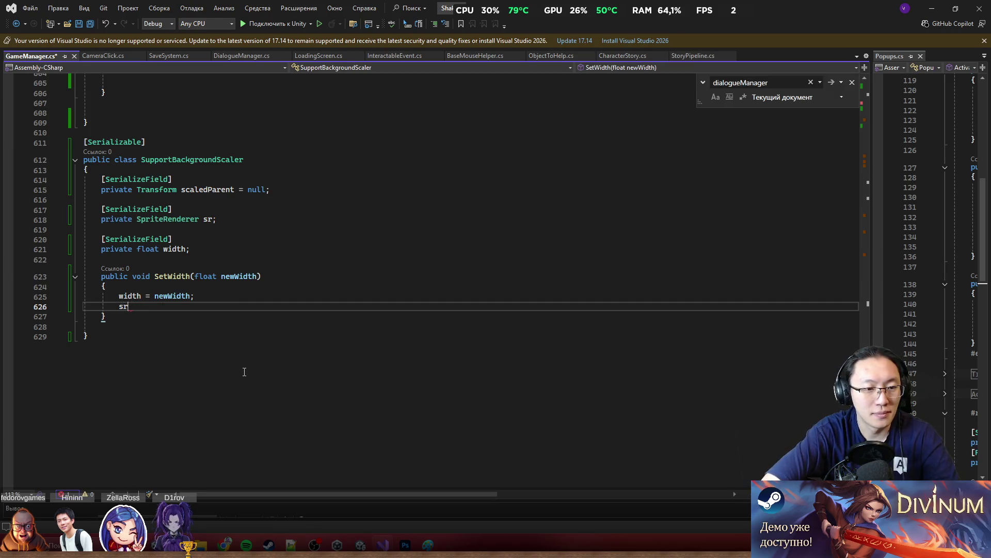
{"action": "type", "text": "ii"}
{"action": "key", "text": "BackSpace"}
{"action": "key", "text": "BackSpace"}
{"action": "type", "text": "if (s"}
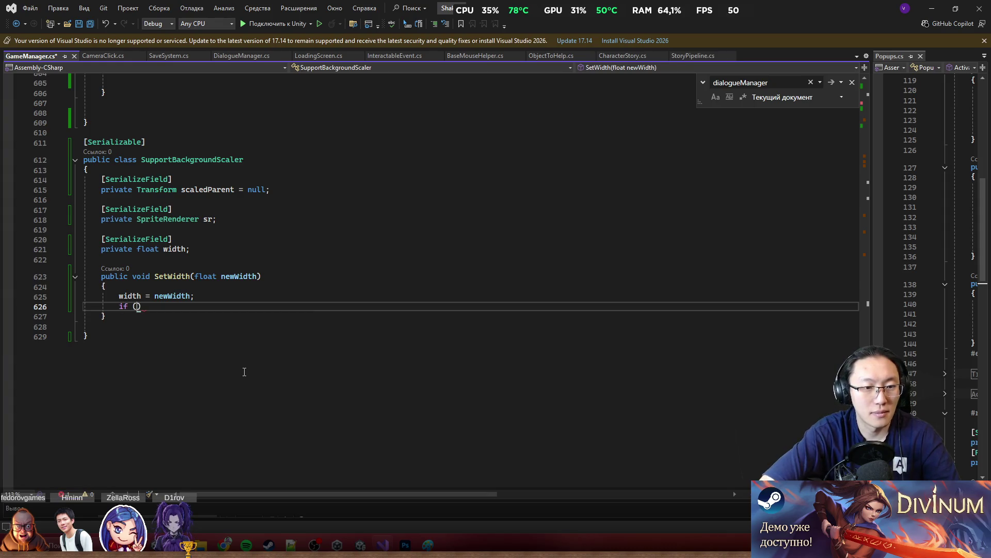
{"action": "type", "text": "ca"}
{"action": "key", "text": "Tab"}
{"action": "type", "text": "=="}
{"action": "type", "text": " null"}
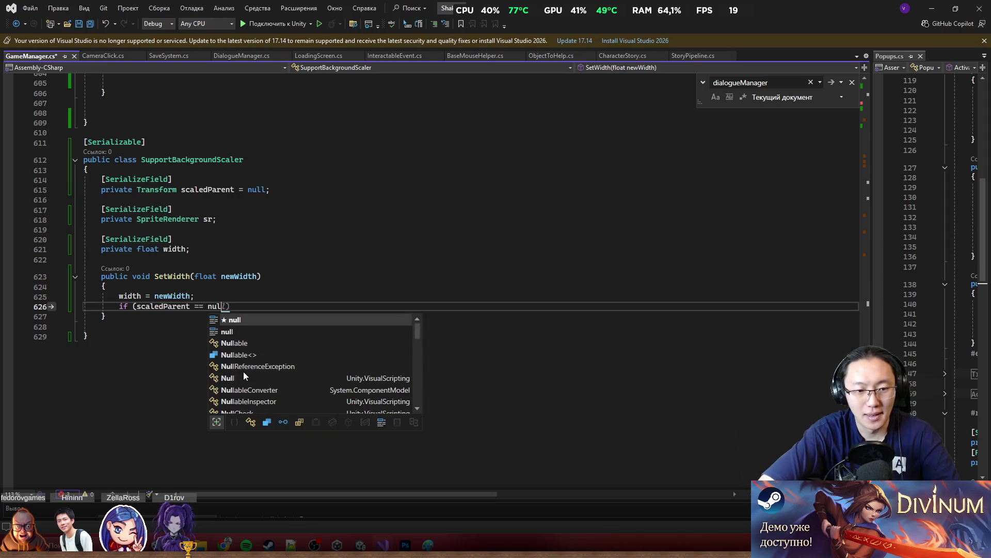
{"action": "type", "text": ")"}
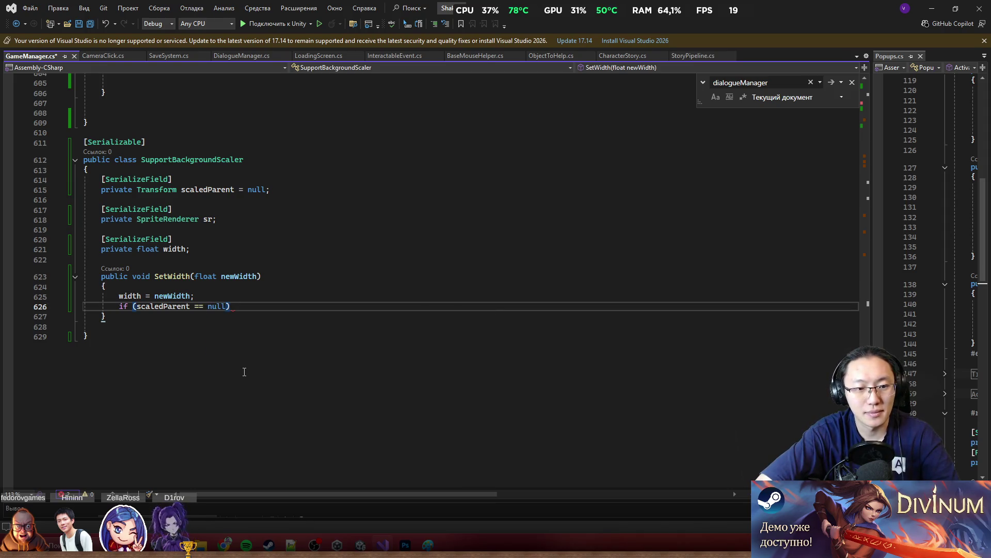
{"action": "key", "text": "Return"}
{"action": "type", "text": "{"}
{"action": "key", "text": "Return"}
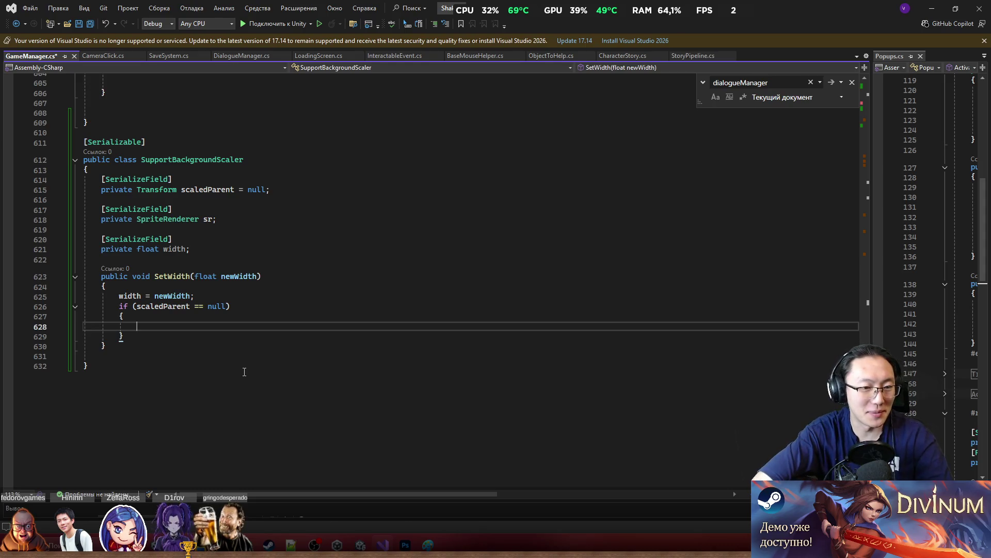
Step: Clear the stray 'wi' text and return to the empty line in the if block
{"action": "type", "text": "wi"}
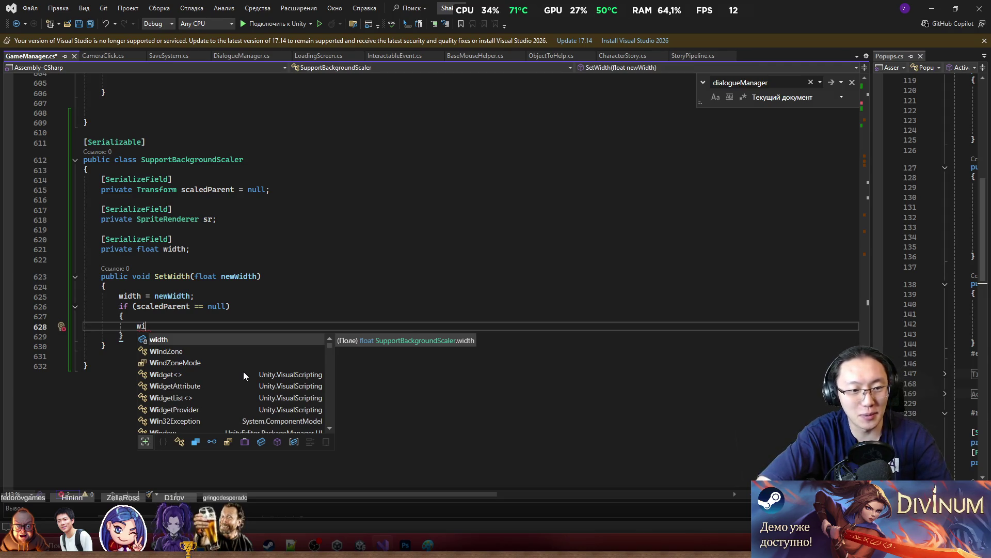
{"action": "key", "text": "BackSpace"}
{"action": "key", "text": "BackSpace"}
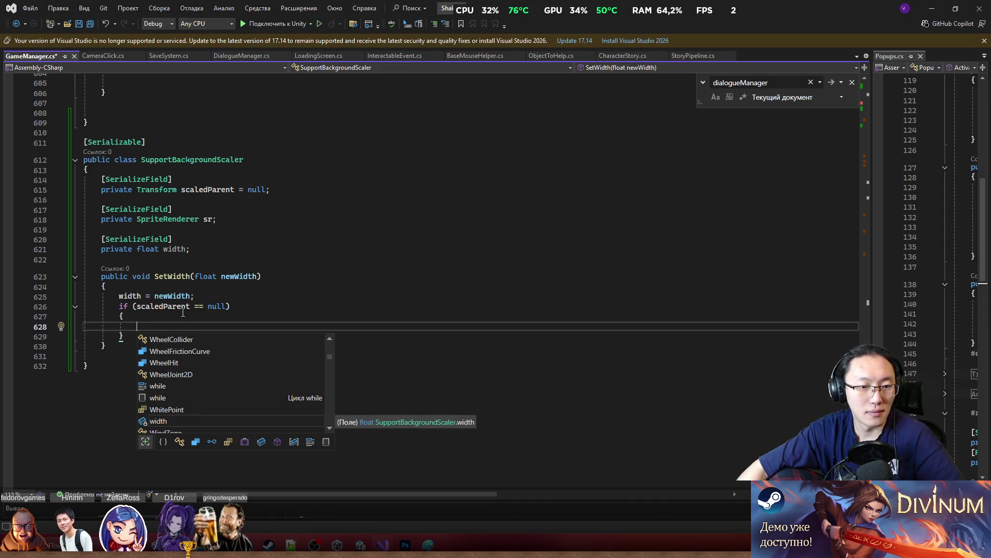
{"action": "left_click", "coordinate": [208, 277]}
{"action": "left_click", "coordinate": [222, 324]}
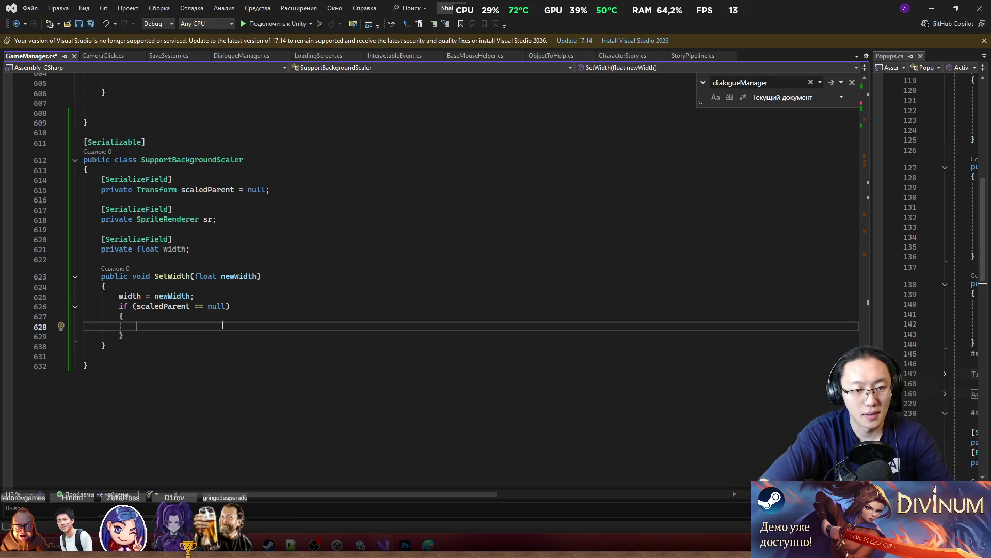
Step: Write sr.size.x = width;, review its CS1612 error, and select size.x to replace it
{"action": "type", "text": "sr.size"}
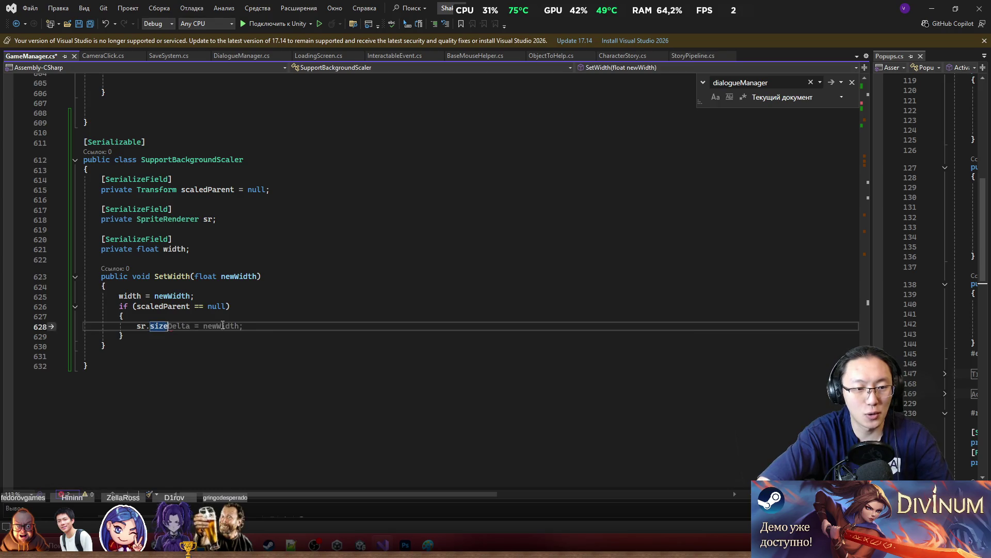
{"action": "key", "text": "BackSpace"}
{"action": "type", "text": ".x"}
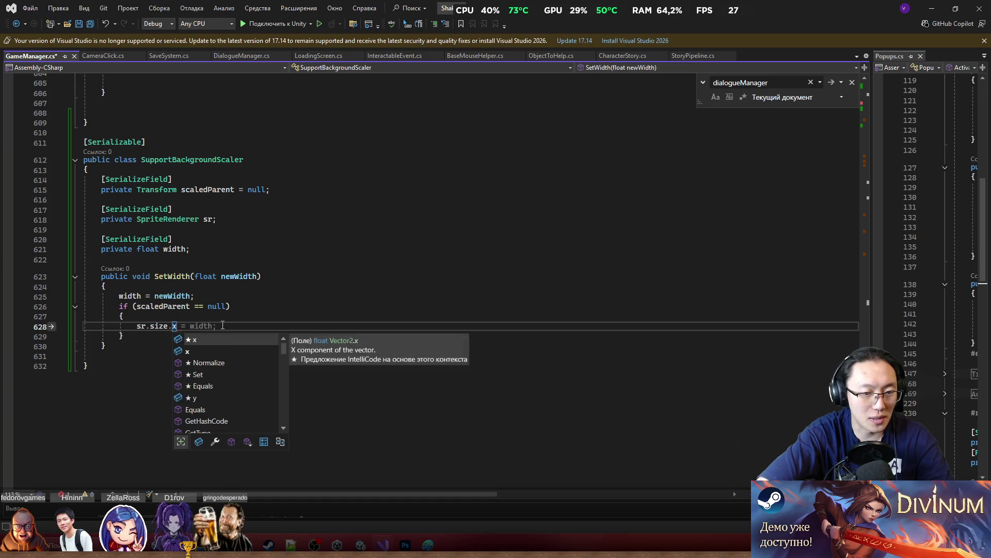
{"action": "key", "text": "Escape"}
{"action": "type", "text": " ="}
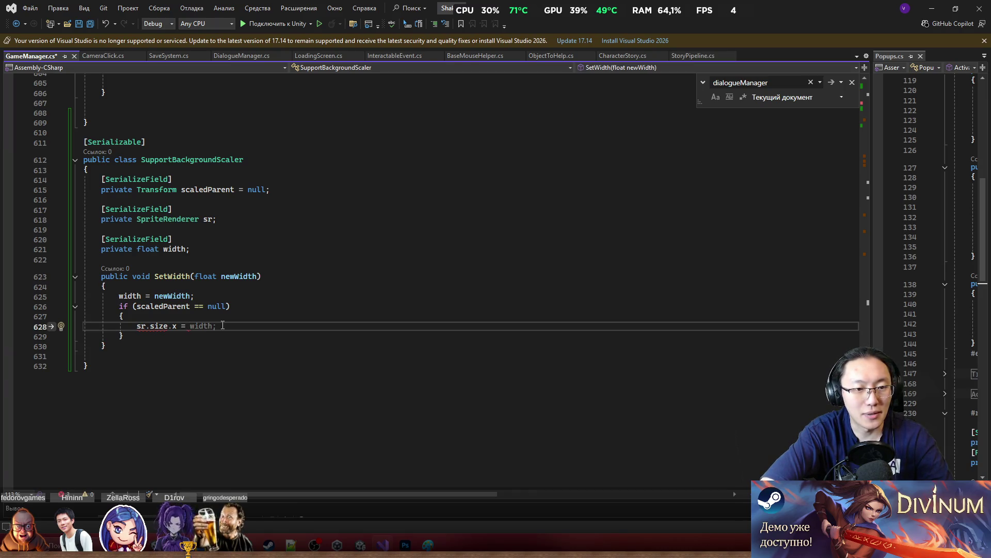
{"action": "type", "text": "width;"}
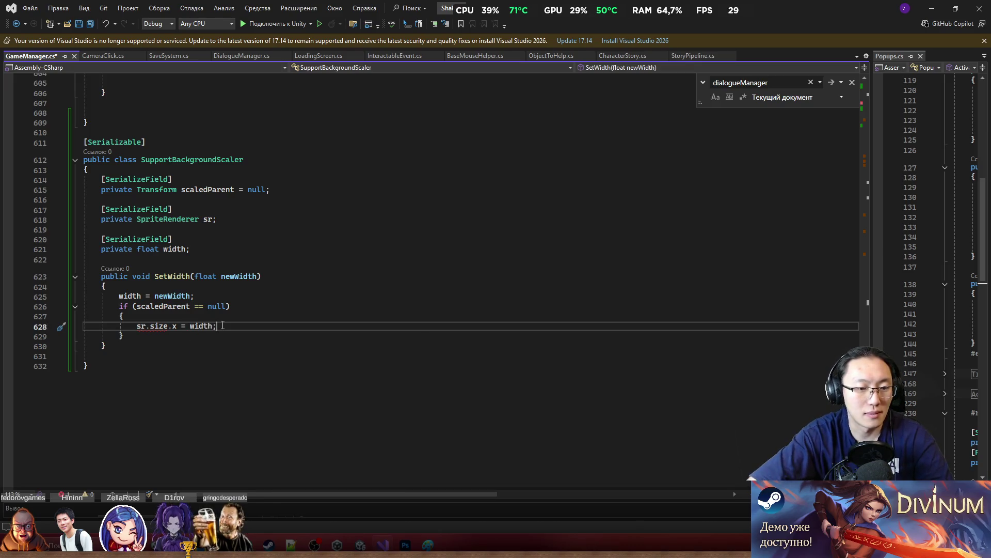
{"action": "mouse_move", "coordinate": [164, 331]}
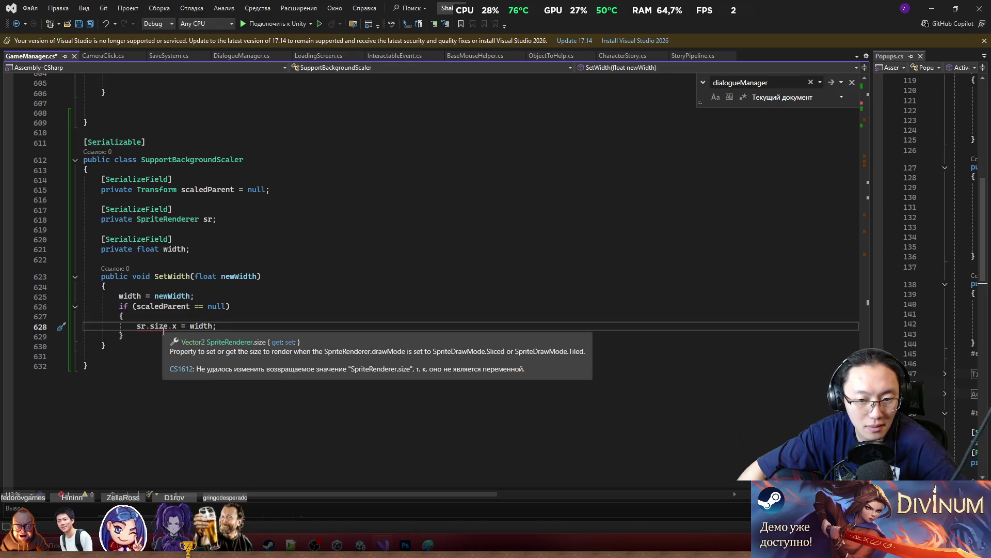
{"action": "left_click_drag", "start_coordinate": [150, 325], "coordinate": [176, 326]}
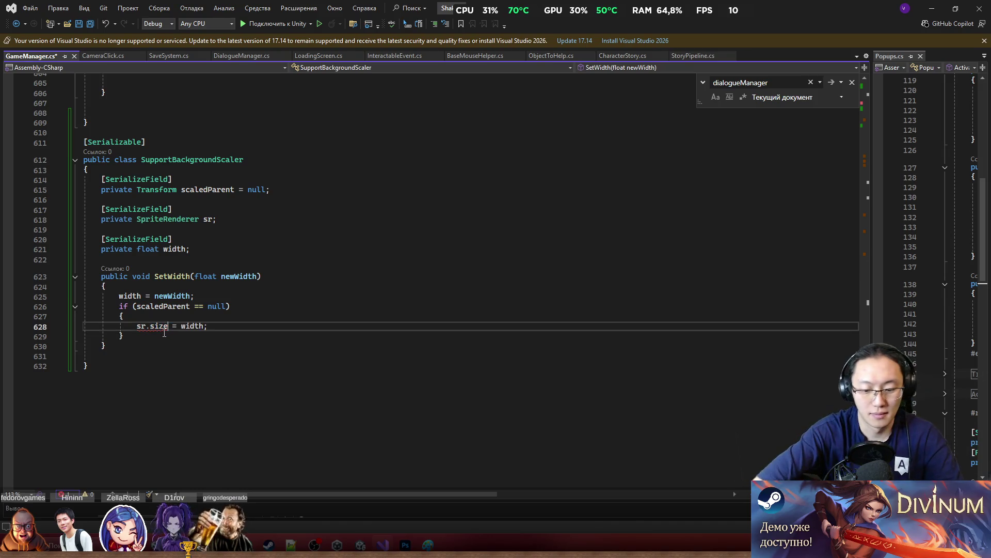
Step: Reduce line 628 to sr.size =, dropping the .x component and the width value
{"action": "type", "text": "size."}
{"action": "key", "text": "Down"}
{"action": "key", "text": "Down"}
{"action": "key", "text": "Down"}
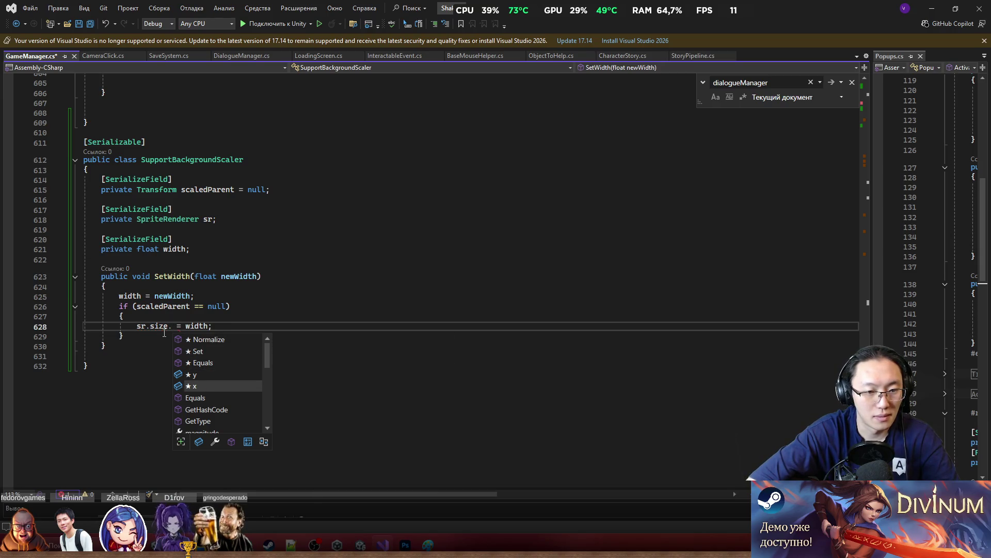
{"action": "key", "text": "Tab"}
{"action": "key", "text": "BackSpace"}
{"action": "key", "text": "BackSpace"}
{"action": "key", "text": "BackSpace"}
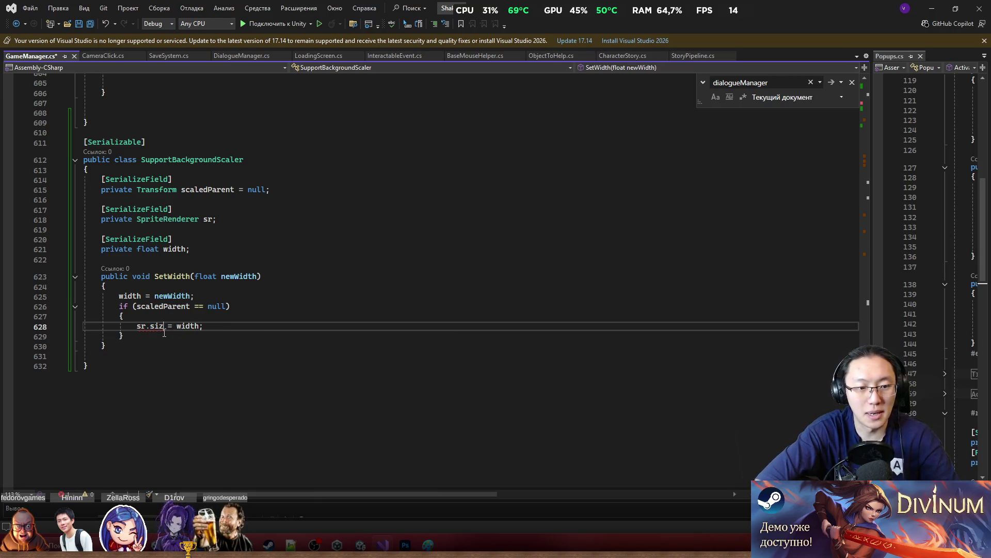
{"action": "type", "text": "e"}
{"action": "key", "text": "Right"}
{"action": "key", "text": "Right"}
{"action": "key", "text": "Right"}
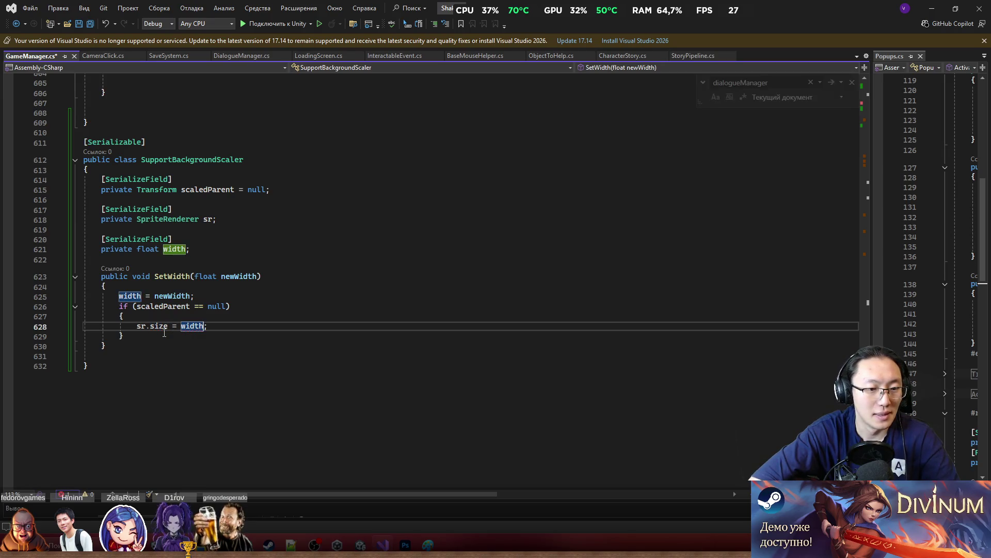
{"action": "key", "text": "BackSpace"}
{"action": "key", "text": "BackSpace"}
{"action": "key", "text": "BackSpace"}
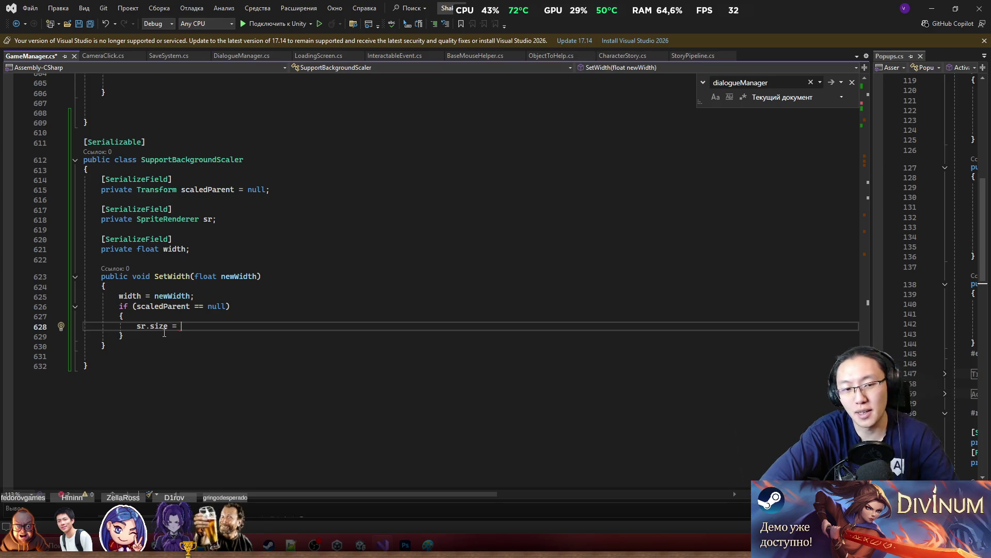
Step: Assign new Vector2(width, sr.size.y) to sr.size so the sprite keeps its height
{"action": "type", "text": "new Ve"}
{"action": "key", "text": "Tab"}
{"action": "key", "text": "Tab"}
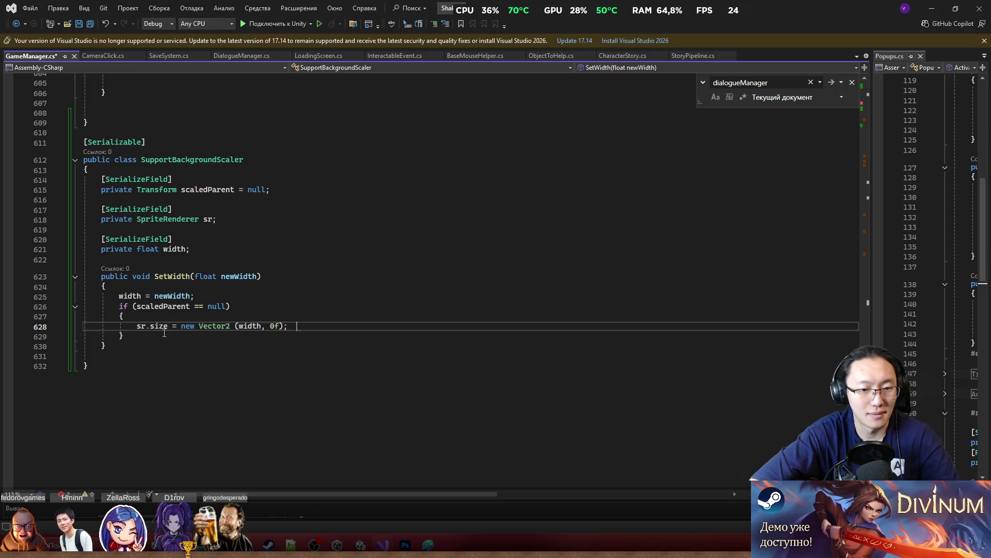
{"action": "key", "text": "Left"}
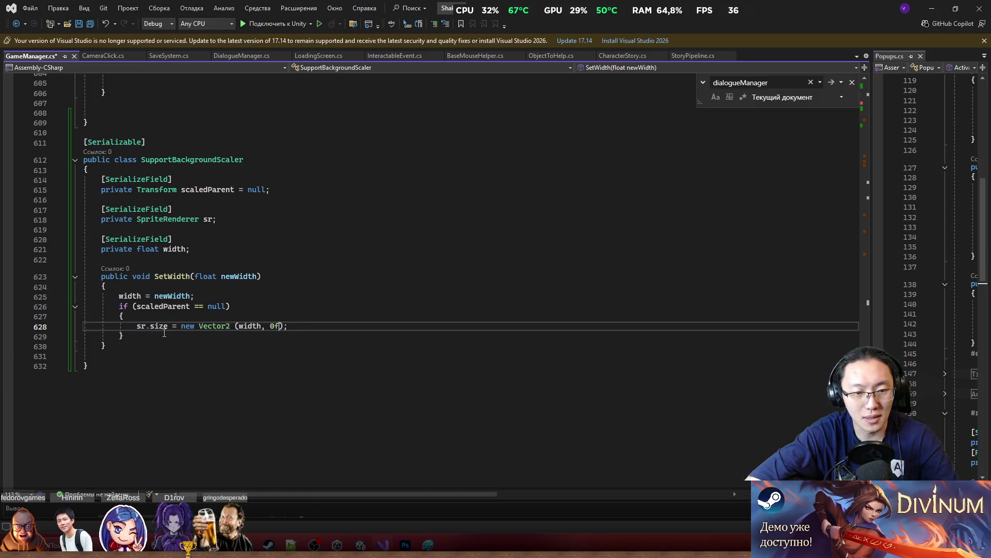
{"action": "key", "text": "Left"}
{"action": "key", "text": "BackSpace"}
{"action": "key", "text": "BackSpace"}
{"action": "key", "text": "BackSpace"}
{"action": "type", "text": "width,"}
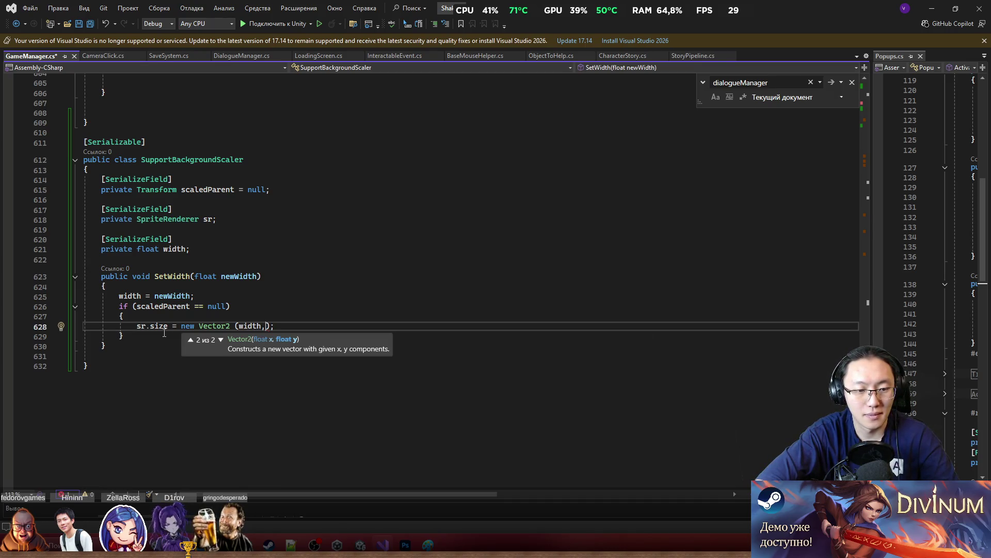
{"action": "type", "text": "sr.size.y"}
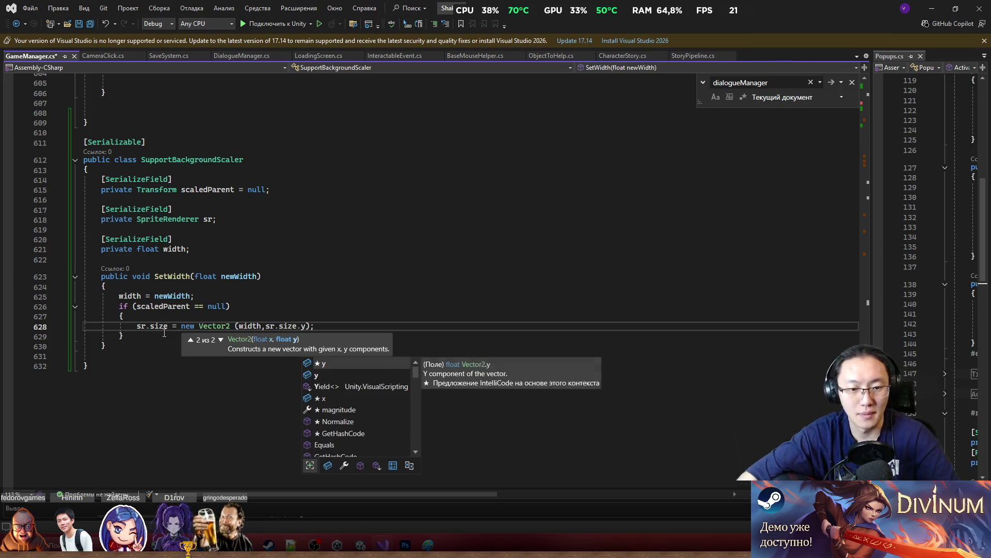
{"action": "scroll", "coordinate": [164, 333], "scroll_direction": "up", "scroll_amount": 7}
{"action": "left_click", "coordinate": [232, 330]}
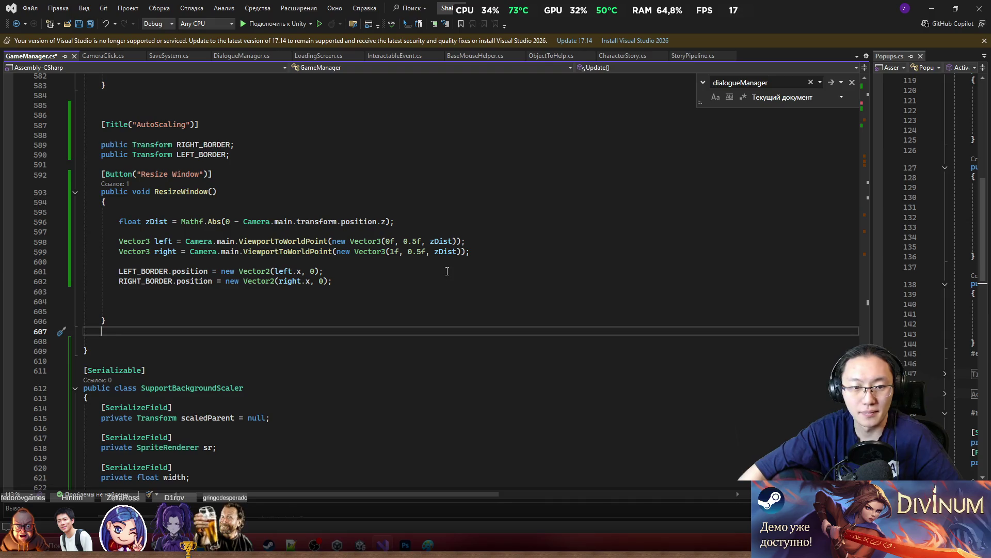
Step: Add an else block after the if (scaledParent == null) block in SetWidth
{"action": "scroll", "coordinate": [445, 265], "scroll_direction": "down", "scroll_amount": 10}
{"action": "left_click", "coordinate": [366, 265]}
{"action": "key", "text": "Return"}
{"action": "type", "text": "else"}
{"action": "key", "text": "Return"}
{"action": "type", "text": "{"}
{"action": "key", "text": "Return"}
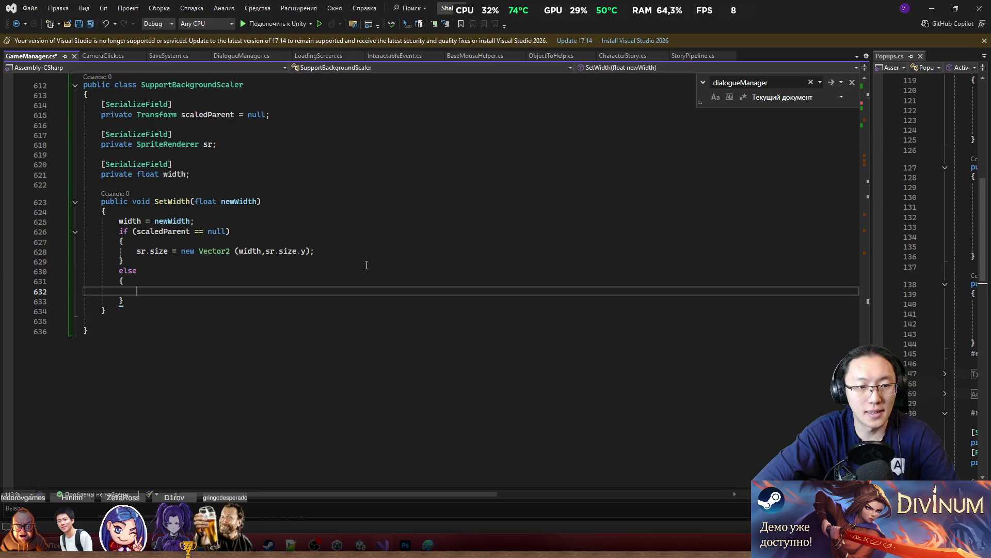
Step: Inside else, set sr.size = new Vector2(width/scaledParent.localScale.x, sr.size.y)
{"action": "scroll", "coordinate": [343, 269], "scroll_direction": "up", "scroll_amount": 1}
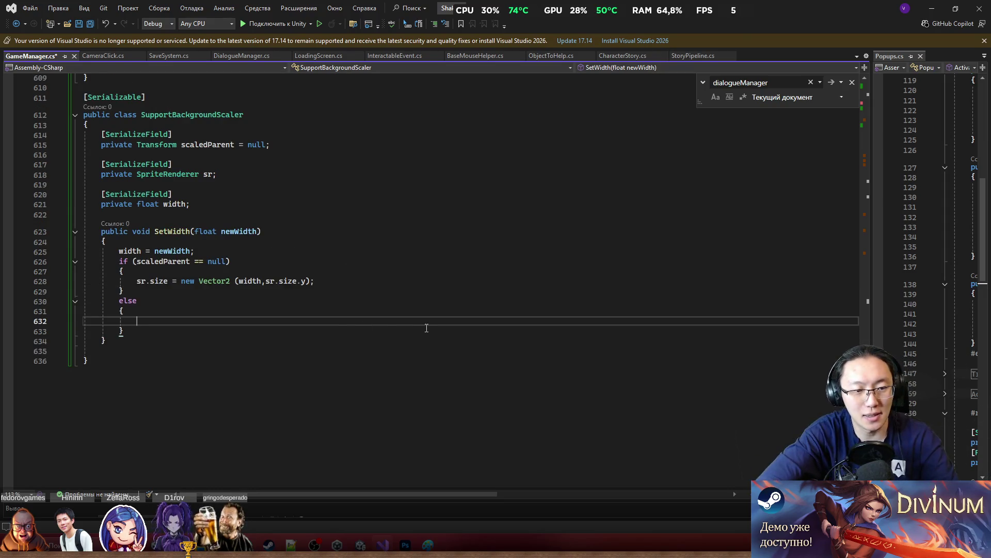
{"action": "type", "text": "sr"}
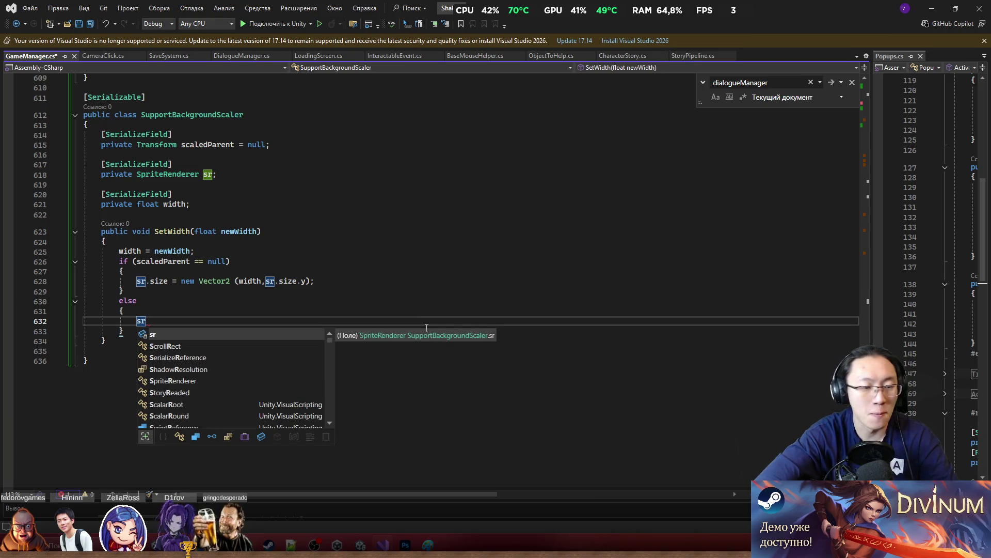
{"action": "type", "text": "."}
{"action": "key", "text": "Tab"}
{"action": "type", "text": "="}
{"action": "key", "text": "Tab"}
{"action": "key", "text": "ctrl+BackSpace"}
{"action": "key", "text": "ctrl+BackSpace"}
{"action": "key", "text": "ctrl+BackSpace"}
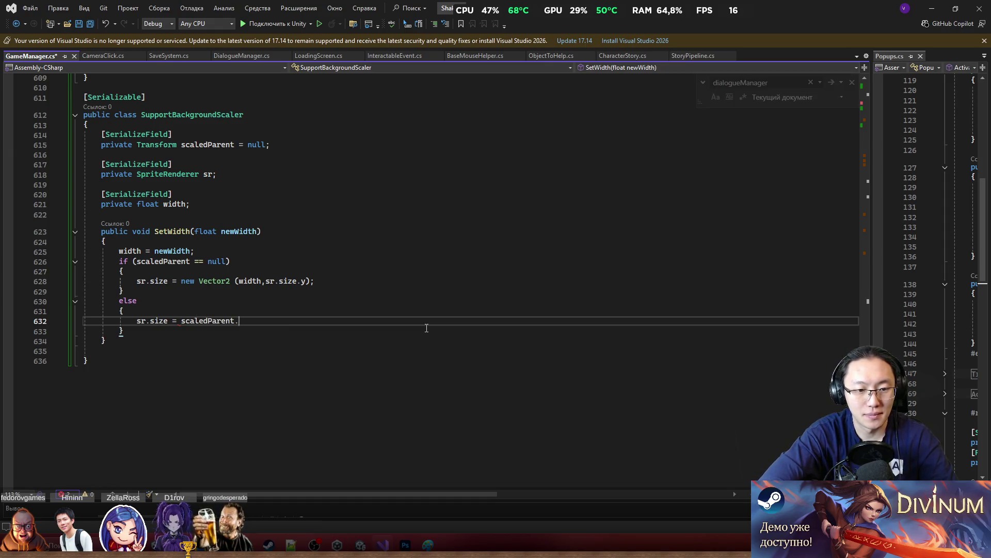
{"action": "type", "text": "new"}
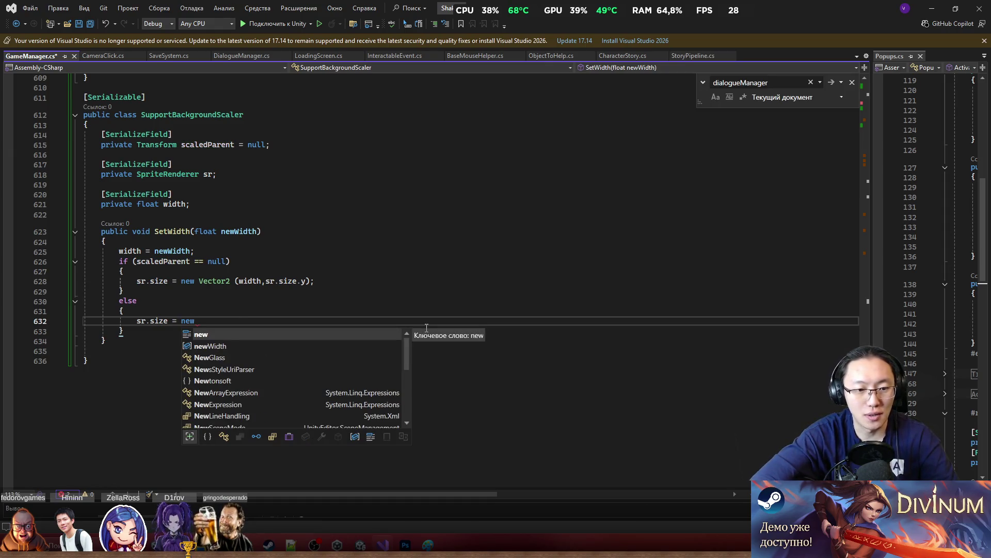
{"action": "type", "text": " Vector2("}
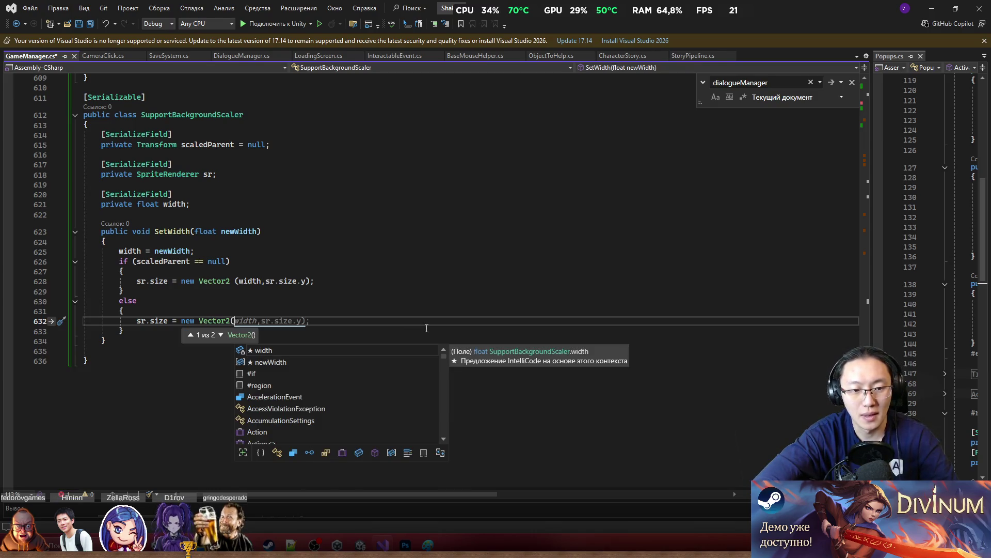
{"action": "type", "text": "width/"}
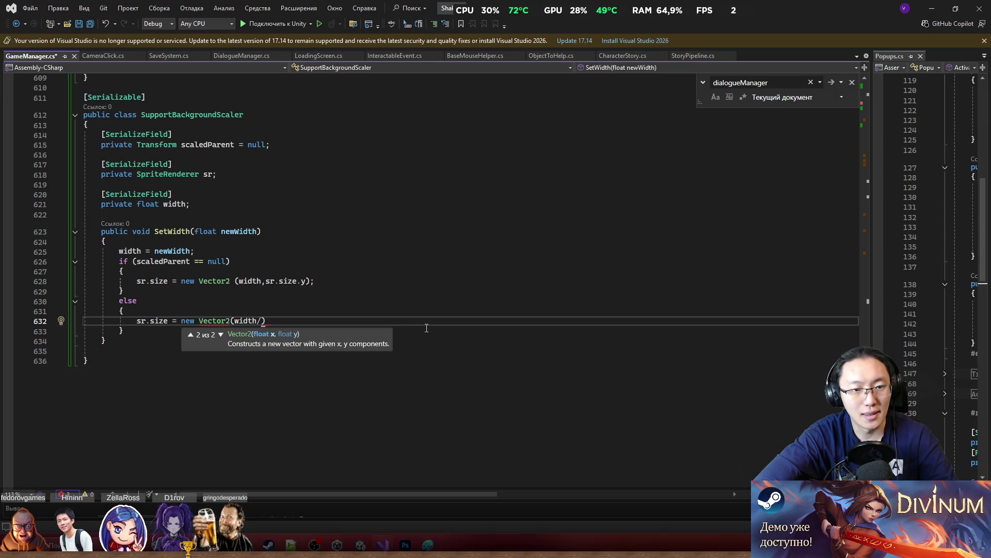
{"action": "type", "text": "scaledParent."}
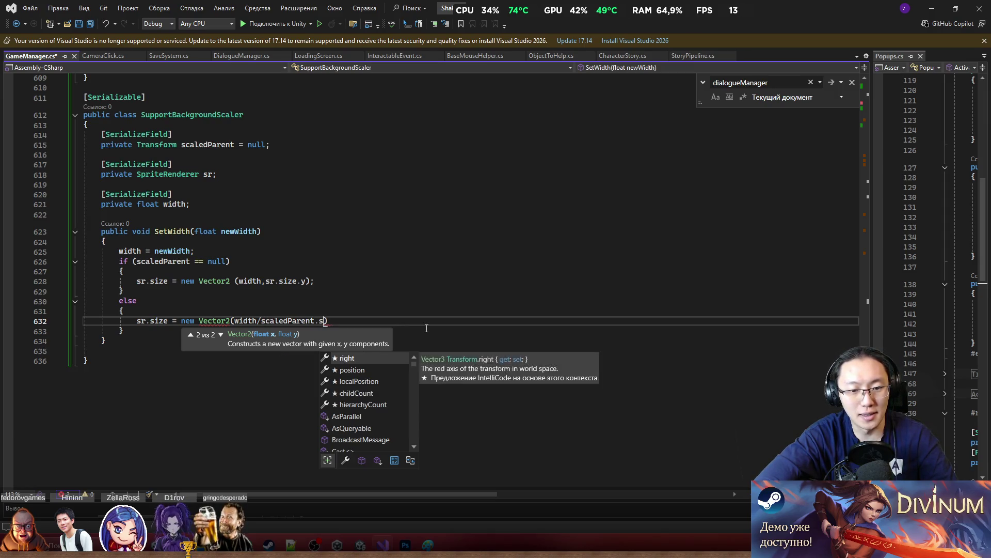
{"action": "type", "text": "scale"}
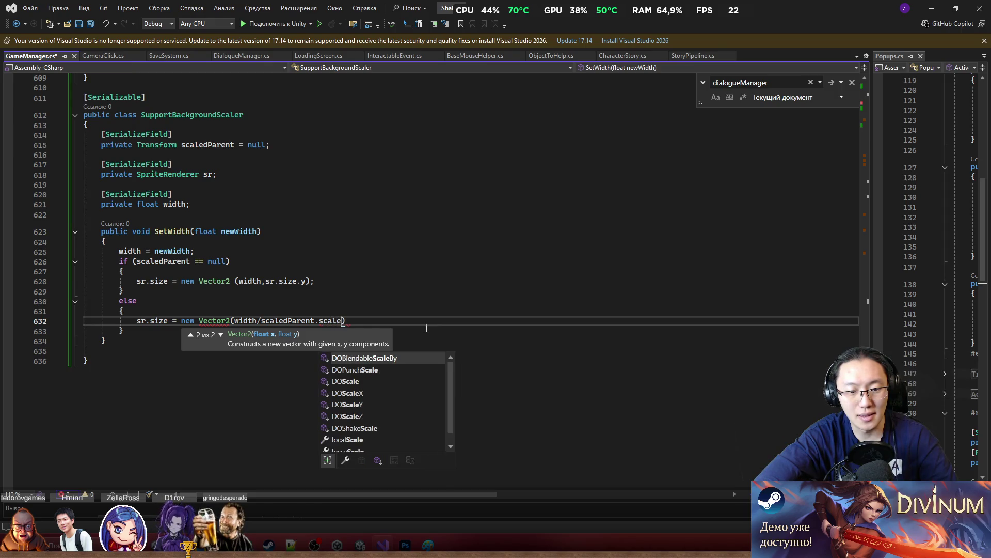
{"action": "key", "text": "BackSpace"}
{"action": "key", "text": "BackSpace"}
{"action": "key", "text": "BackSpace"}
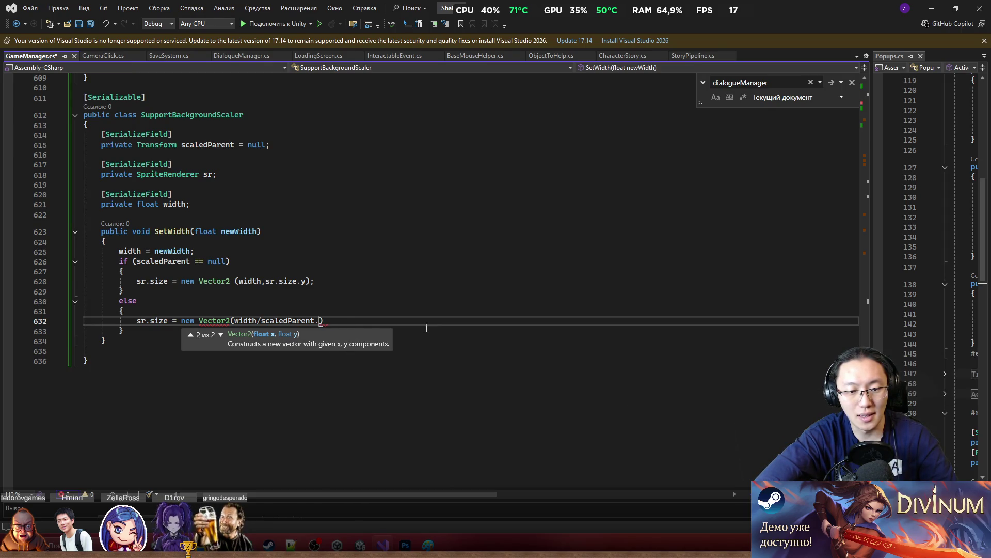
{"action": "type", "text": "loca"}
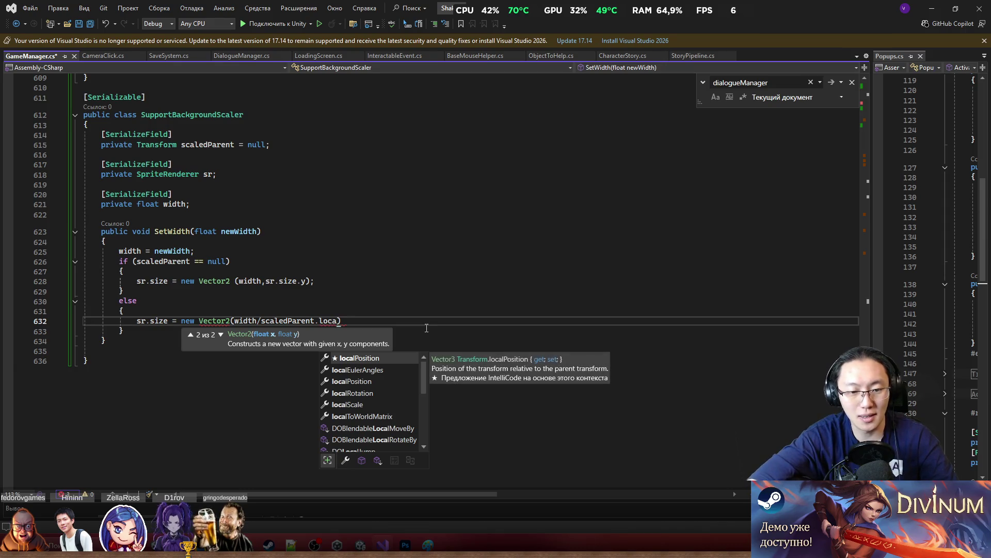
{"action": "key", "text": "Down"}
{"action": "key", "text": "Down"}
{"action": "key", "text": "Down"}
{"action": "type", "text": "."}
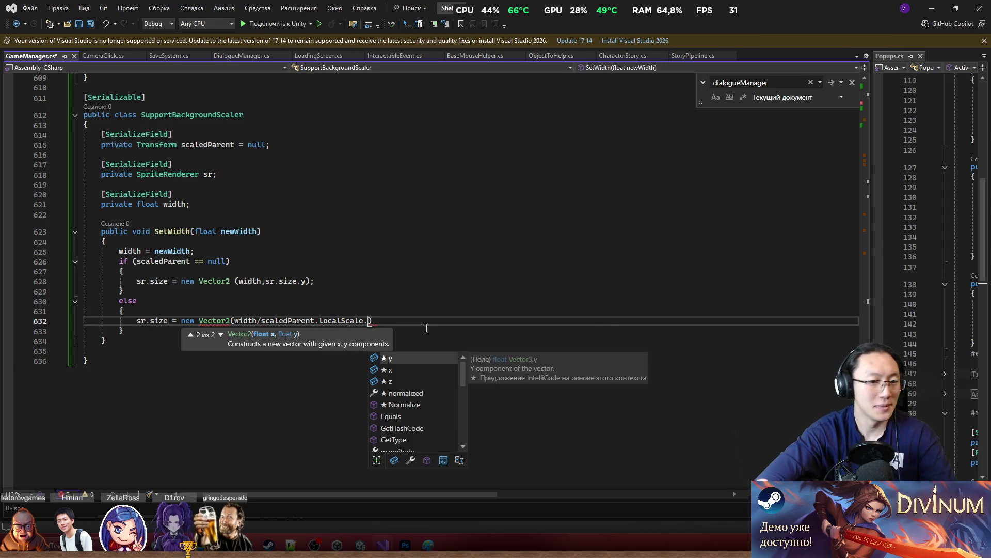
{"action": "type", "text": "x"}
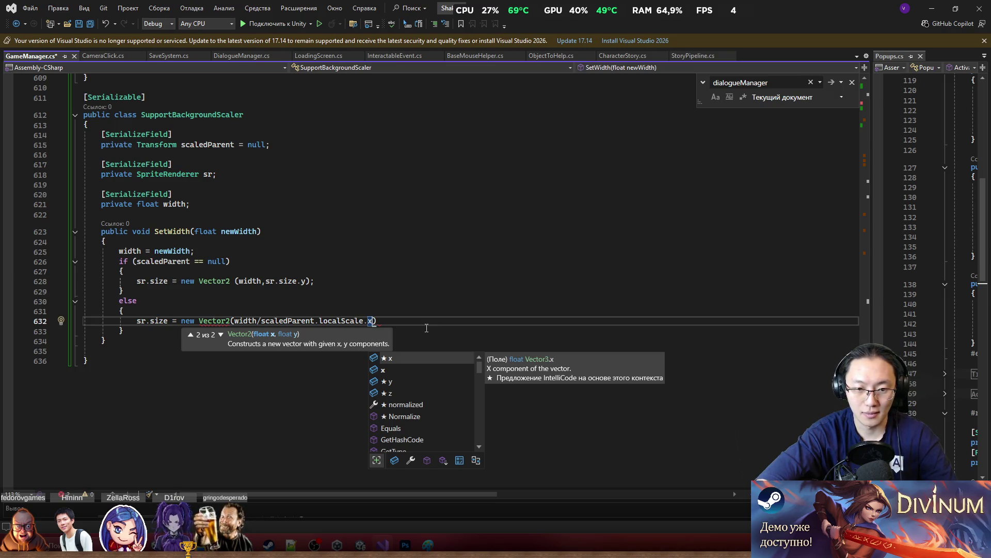
{"action": "type", "text": ","}
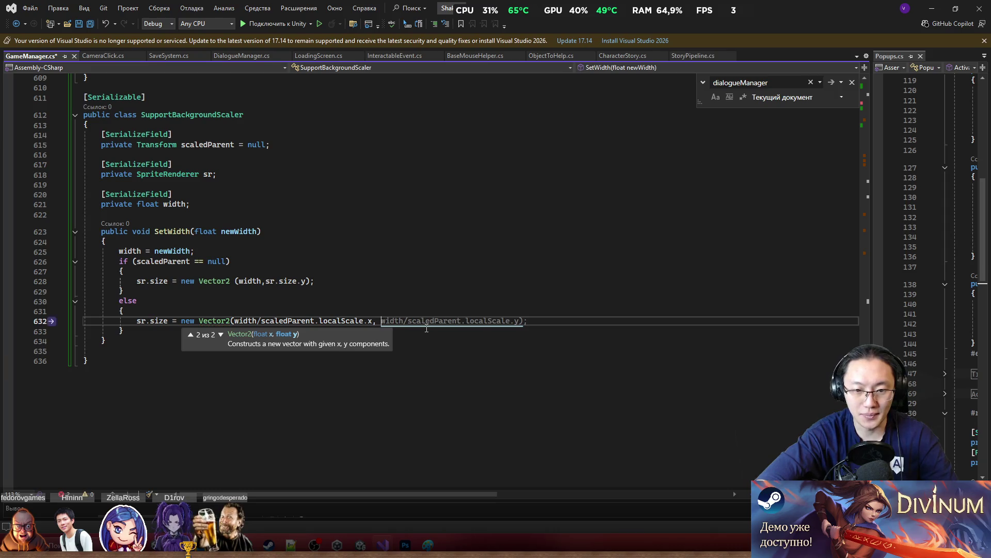
{"action": "type", "text": " sr."}
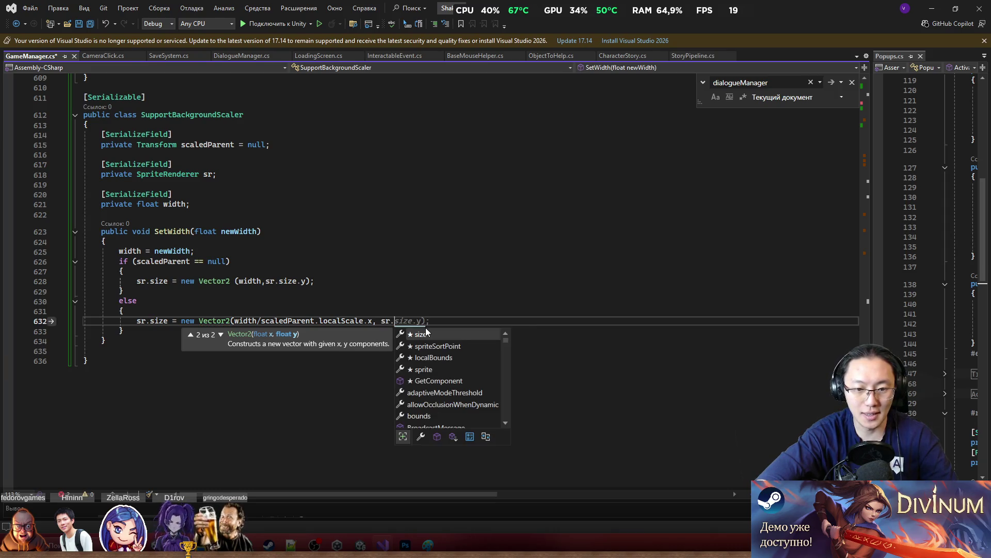
{"action": "key", "text": "Tab"}
{"action": "key", "text": "Tab"}
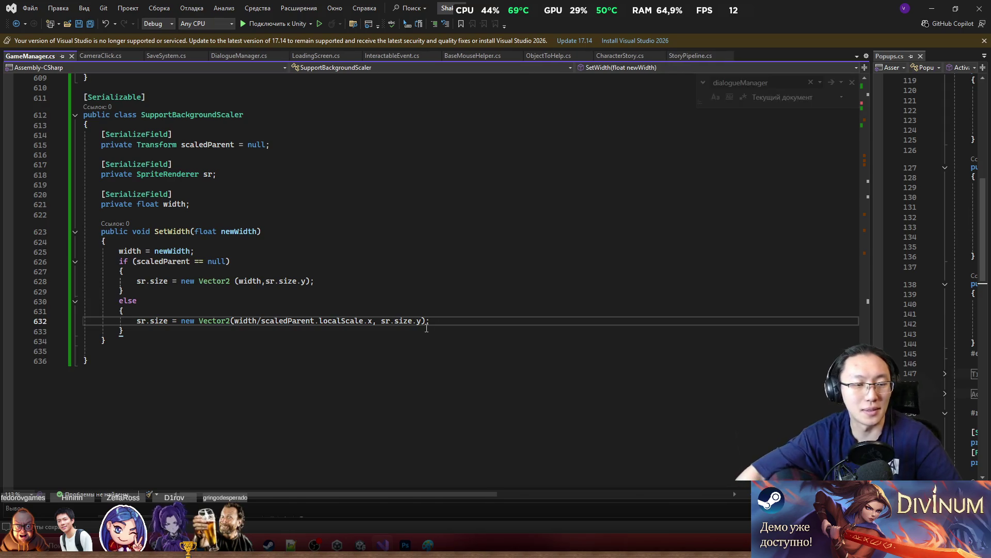
{"action": "key", "text": "Up"}
{"action": "key", "text": "Up"}
{"action": "key", "text": "Up"}
{"action": "left_click", "coordinate": [169, 230]}
{"action": "scroll", "coordinate": [170, 231], "scroll_direction": "up", "scroll_amount": 6}
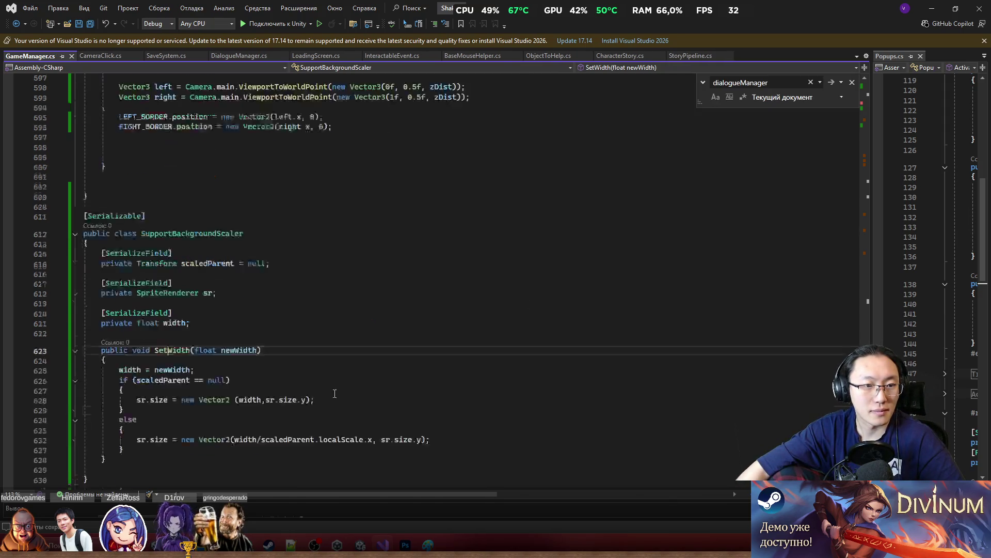
{"action": "scroll", "coordinate": [413, 278], "scroll_direction": "up", "scroll_amount": 15}
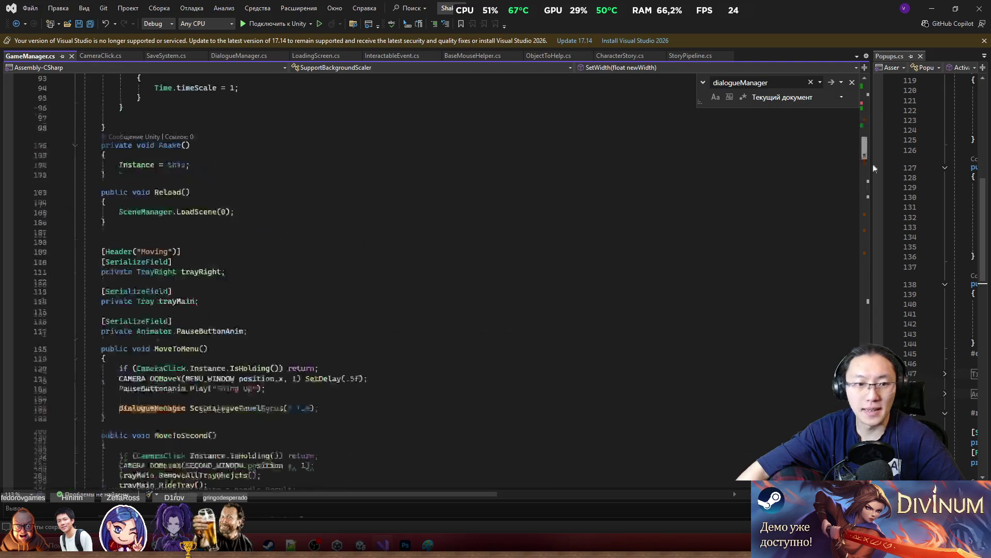
{"action": "scroll", "coordinate": [232, 234], "scroll_direction": "down", "scroll_amount": 20}
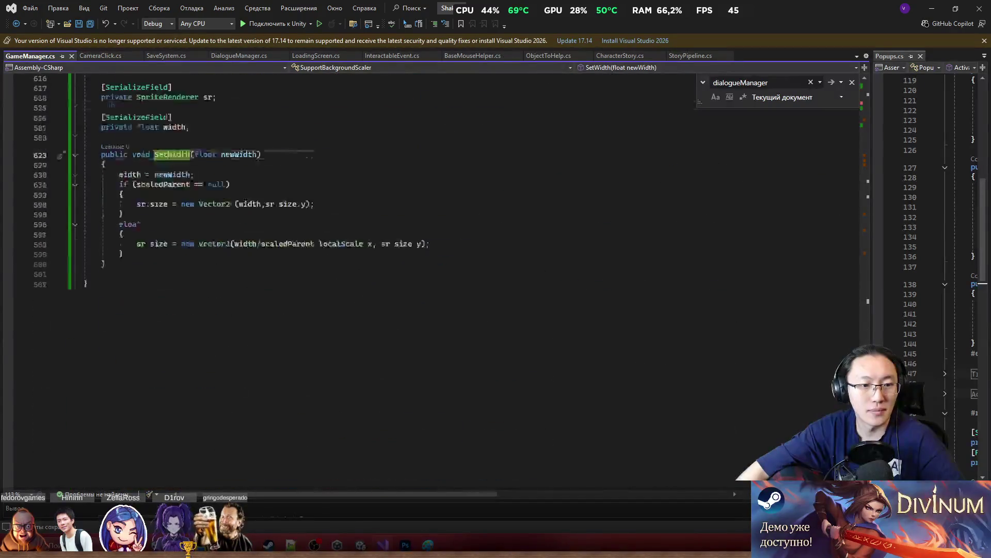
{"action": "scroll", "coordinate": [232, 234], "scroll_direction": "up", "scroll_amount": 12}
{"action": "left_click", "coordinate": [259, 151]}
Step: Add a [SerializeField] attribute on a new line below the border fields
{"action": "left_click", "coordinate": [264, 129]}
{"action": "left_click", "coordinate": [268, 117]}
{"action": "key", "text": "Return"}
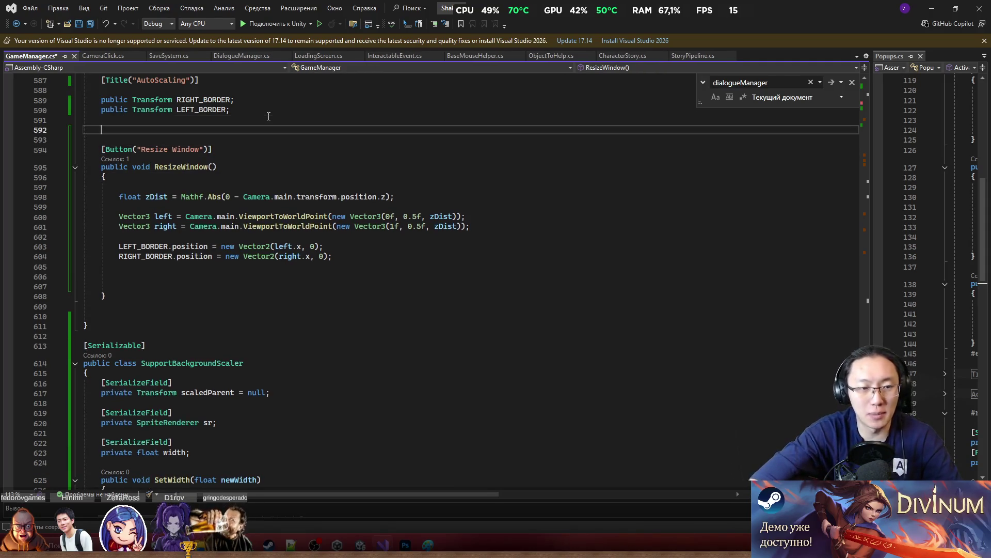
{"action": "type", "text": "[Ser"}
{"action": "type", "text": "]"}
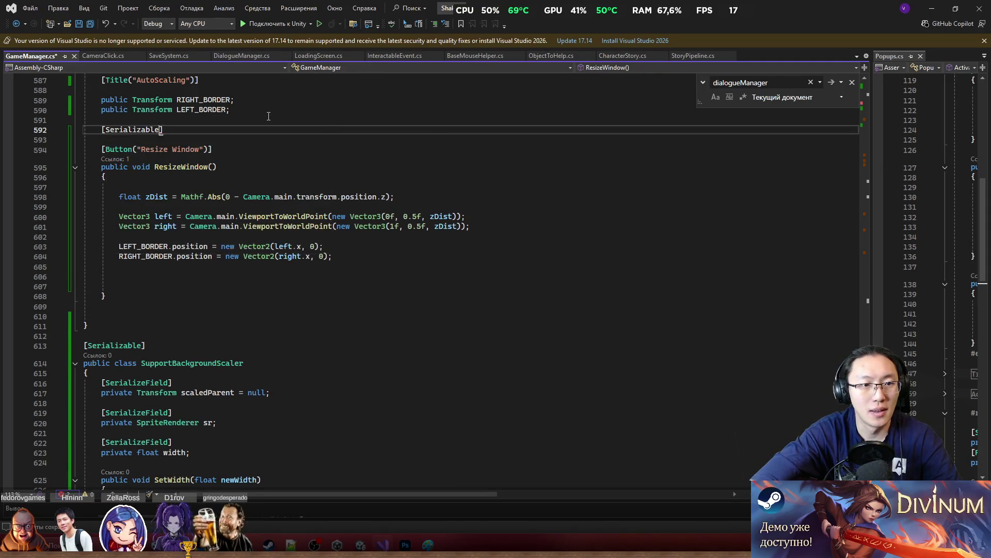
{"action": "key", "text": "Return"}
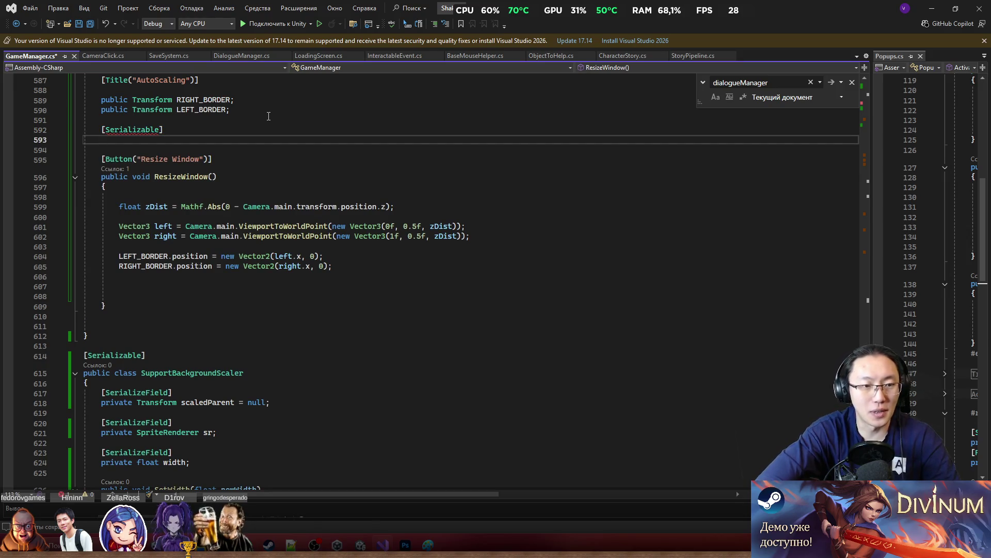
{"action": "key", "text": "Up"}
{"action": "key", "text": "ctrl+BackSpace"}
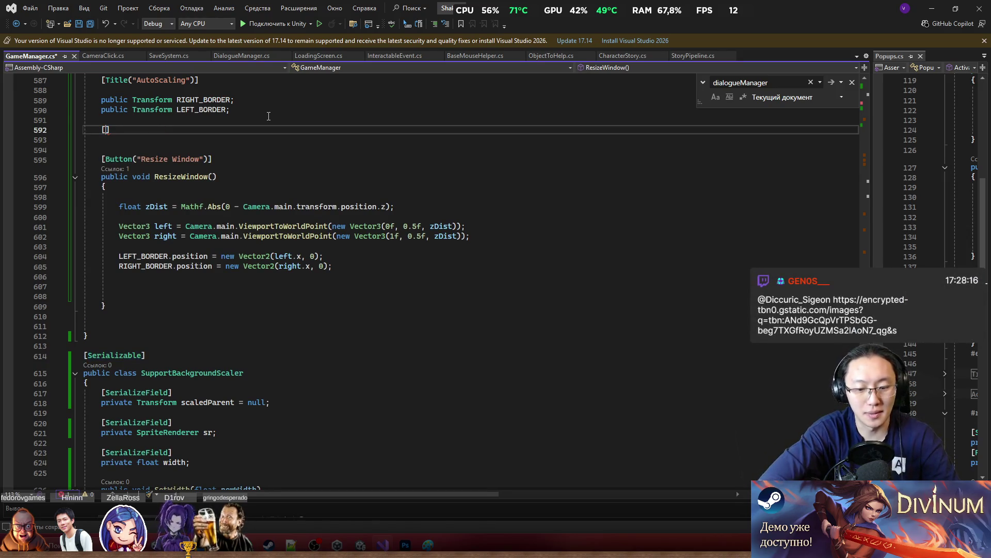
{"action": "type", "text": "Se"}
{"action": "type", "text": "rFi"}
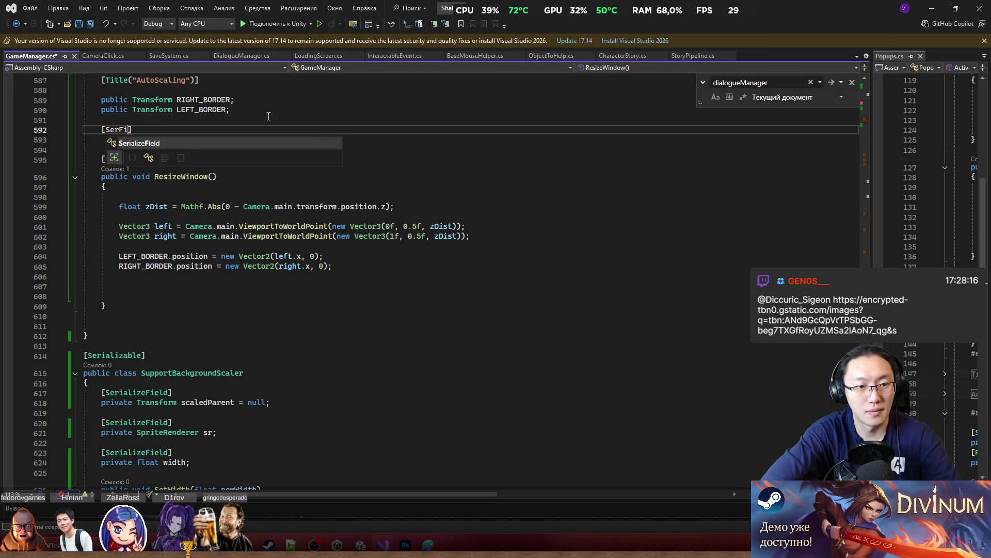
{"action": "key", "text": "Tab"}
Step: Declare private SupportBackgroundScaler[] backgrounds; under the attribute
{"action": "key", "text": "Return"}
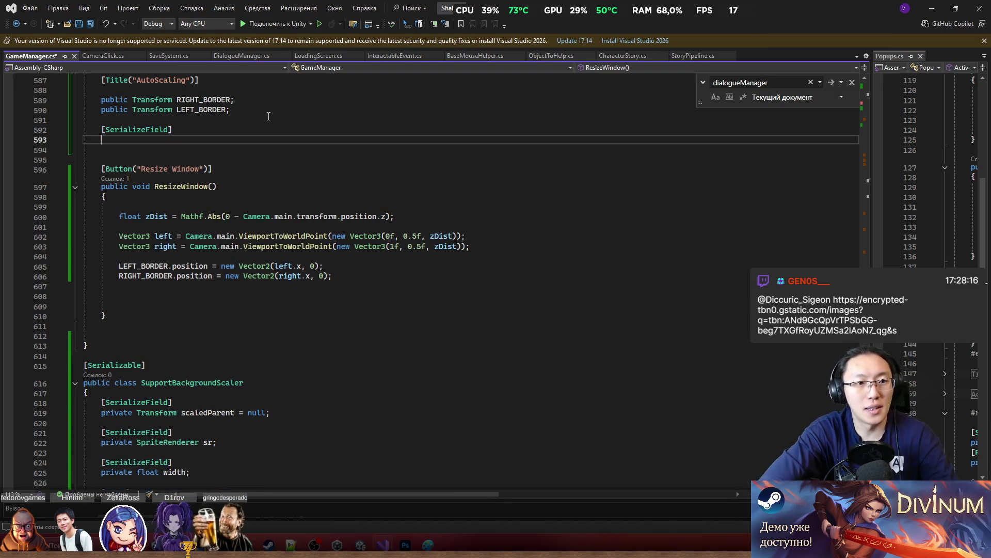
{"action": "type", "text": "private"}
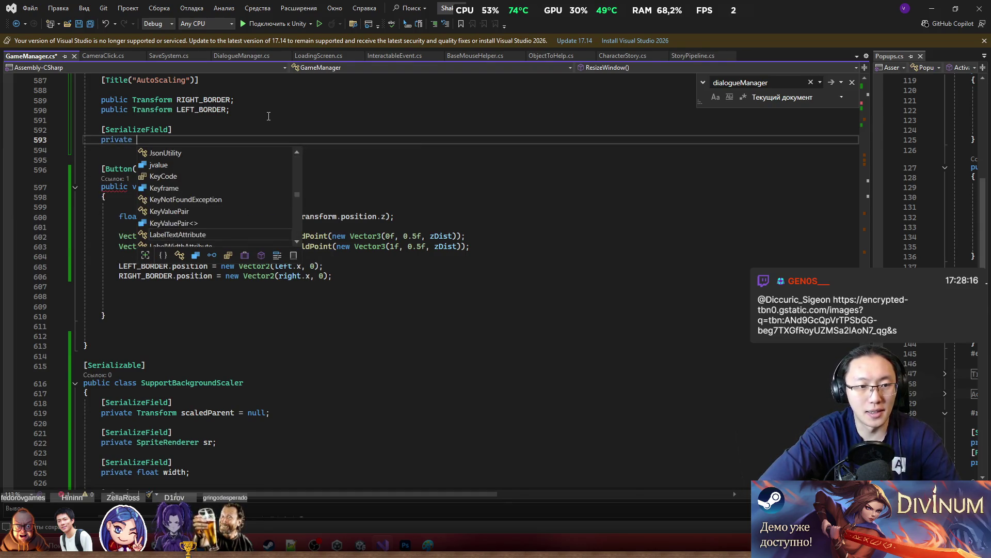
{"action": "key", "text": "Escape"}
{"action": "type", "text": "Suppo"}
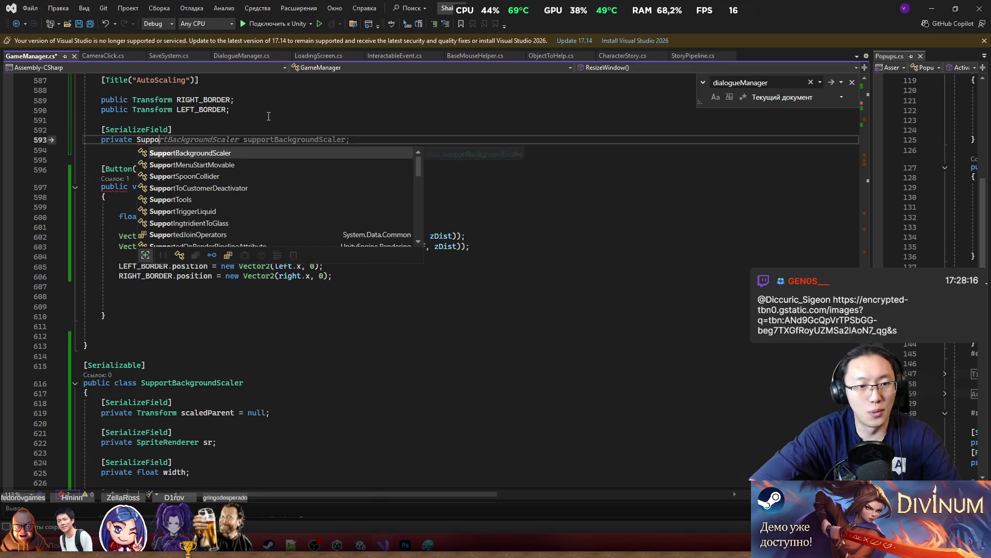
{"action": "key", "text": "Tab"}
{"action": "type", "text": "[] "}
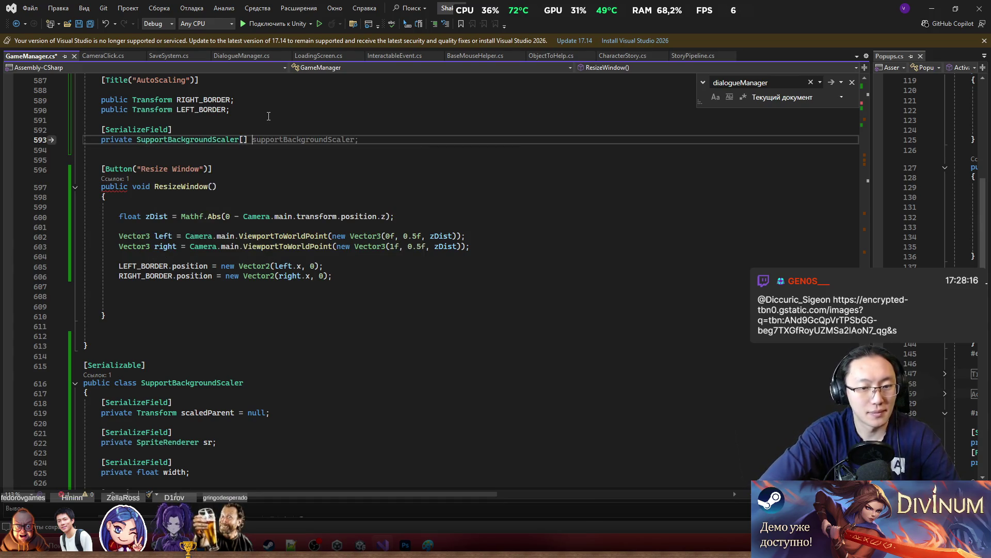
{"action": "type", "text": "background"}
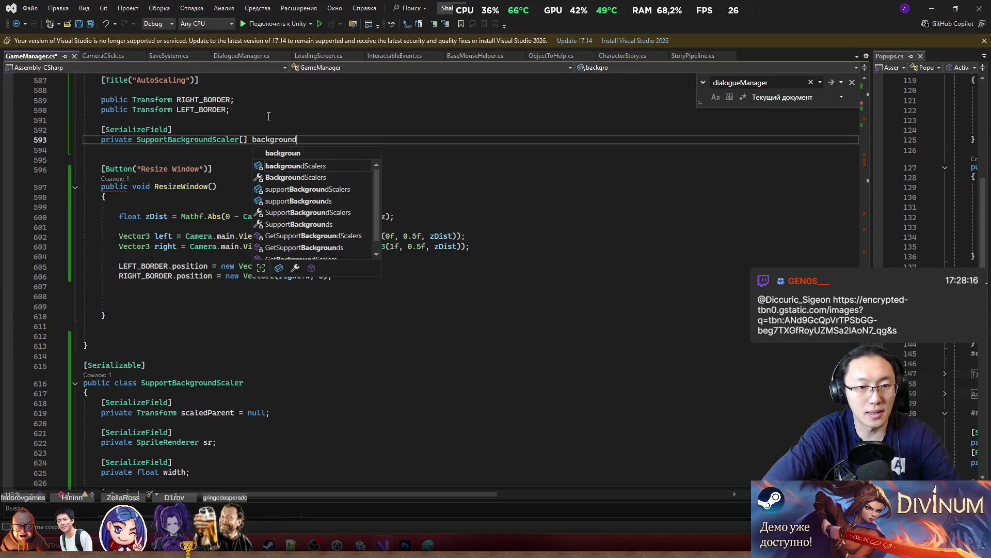
{"action": "type", "text": "s;"}
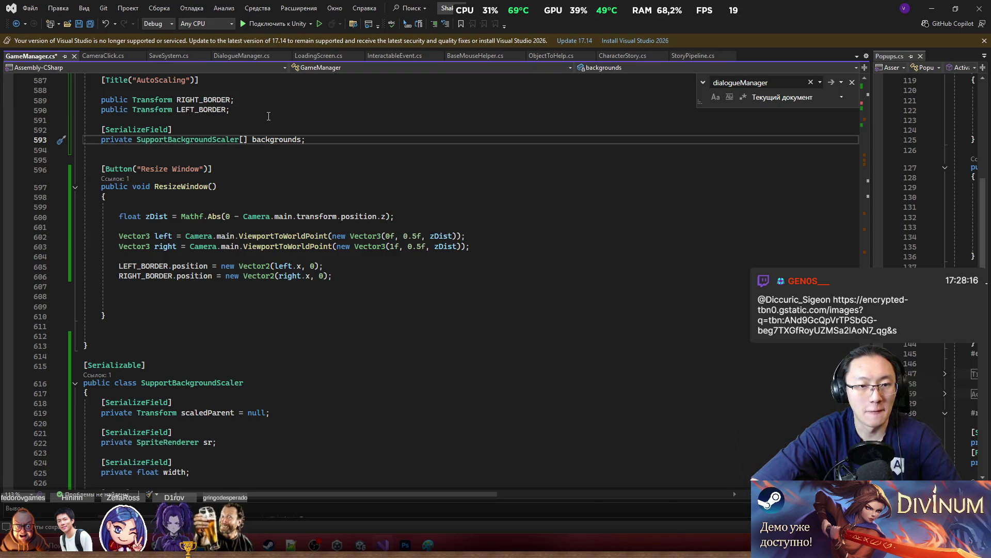
{"action": "scroll", "coordinate": [360, 187], "scroll_direction": "down", "scroll_amount": 4}
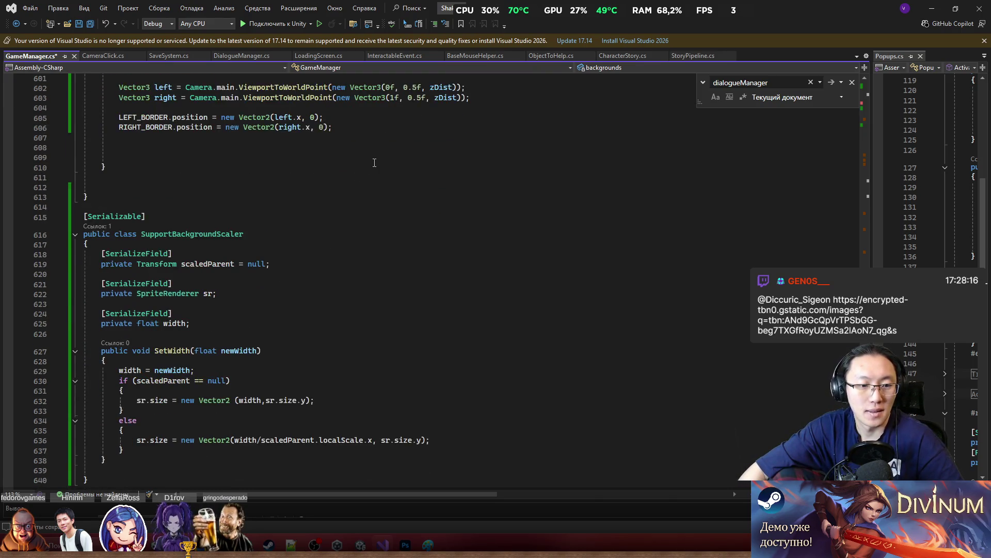
{"action": "scroll", "coordinate": [382, 185], "scroll_direction": "up", "scroll_amount": 7}
{"action": "scroll", "coordinate": [400, 238], "scroll_direction": "down", "scroll_amount": 1}
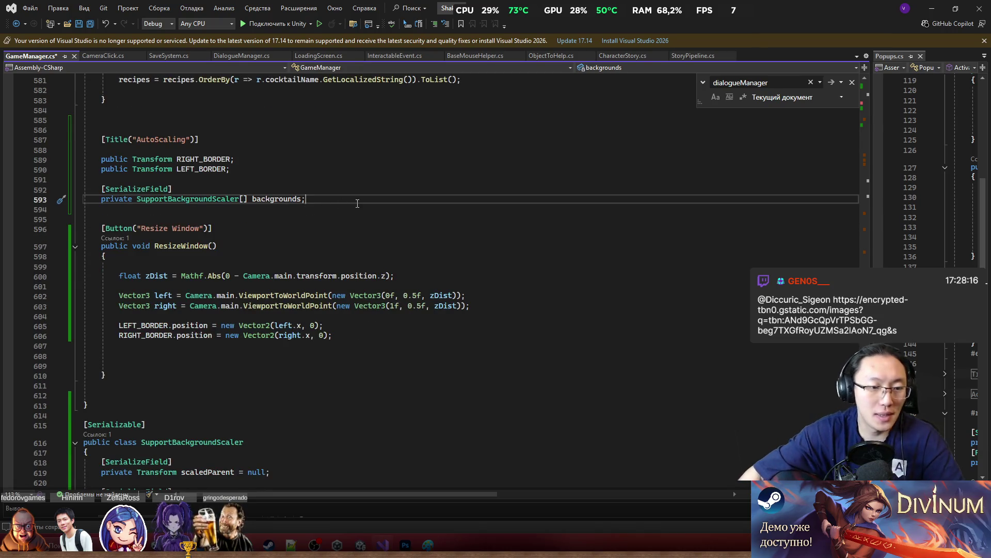
{"action": "left_click", "coordinate": [292, 364]}
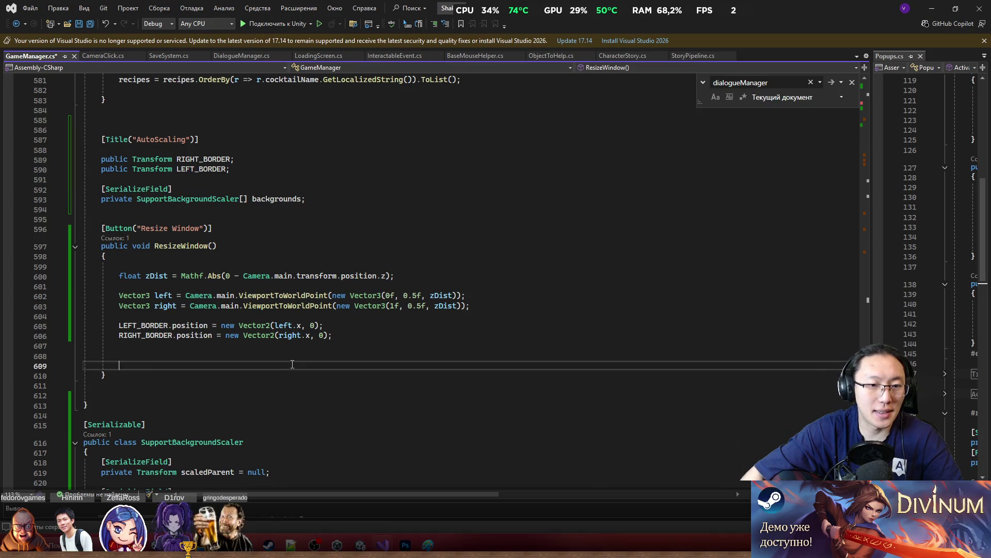
Step: Write a foreach loop over backgrounds in ResizeWindow
{"action": "type", "text": "ba"}
{"action": "key", "text": "Tab"}
{"action": "type", "text": "."}
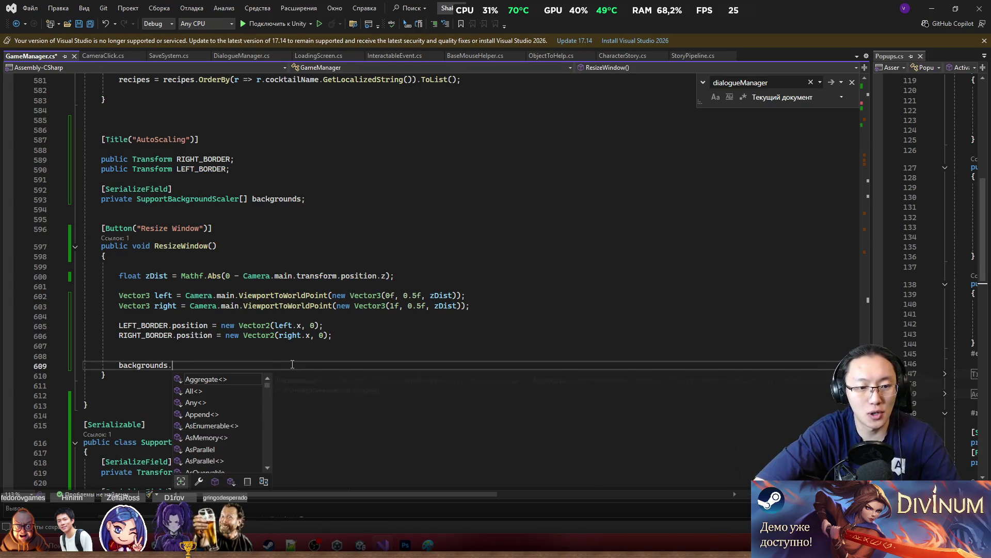
{"action": "type", "text": "S"}
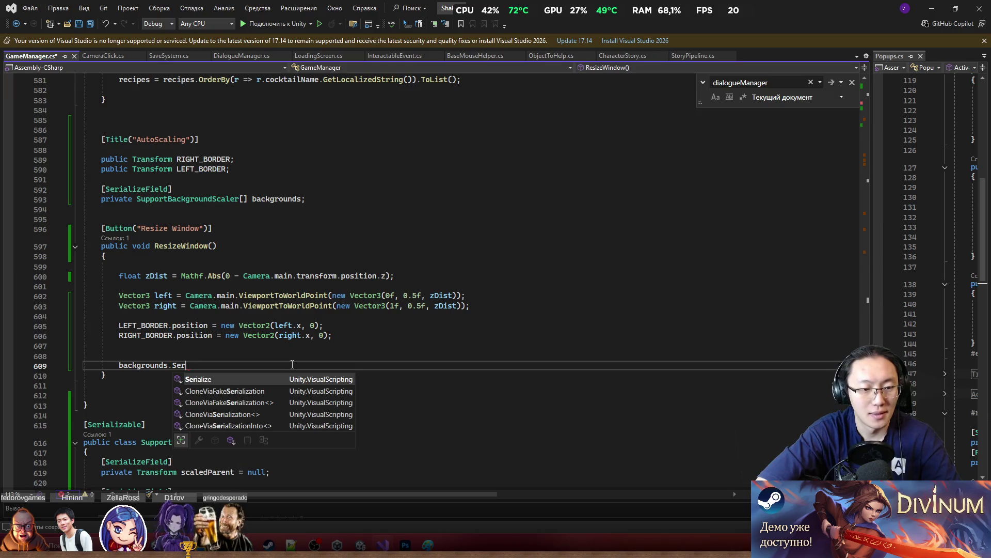
{"action": "key", "text": "BackSpace"}
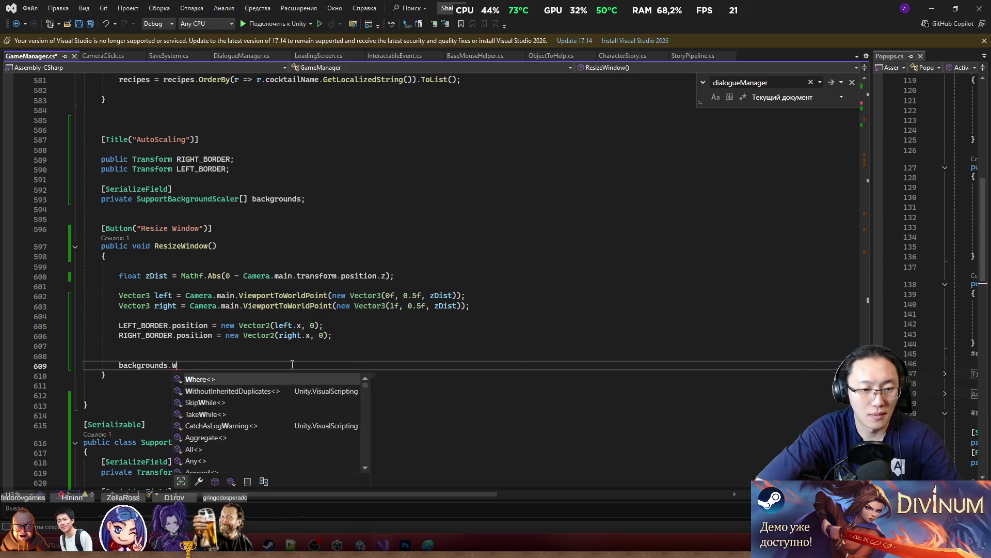
{"action": "scroll", "coordinate": [518, 271], "scroll_direction": "down", "scroll_amount": 6}
{"action": "type", "text": "Se"}
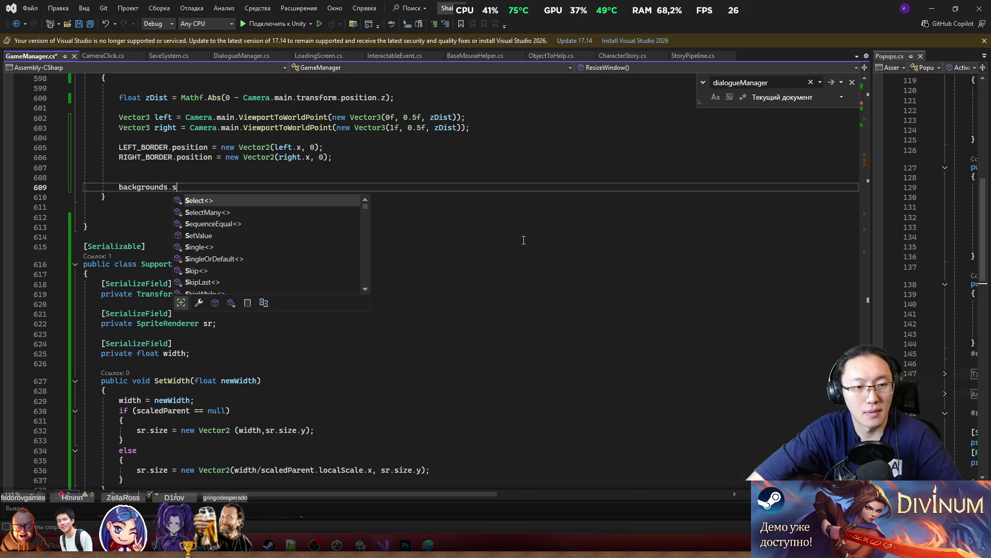
{"action": "key", "text": "BackSpace"}
{"action": "key", "text": "BackSpace"}
{"action": "key", "text": "BackSpace"}
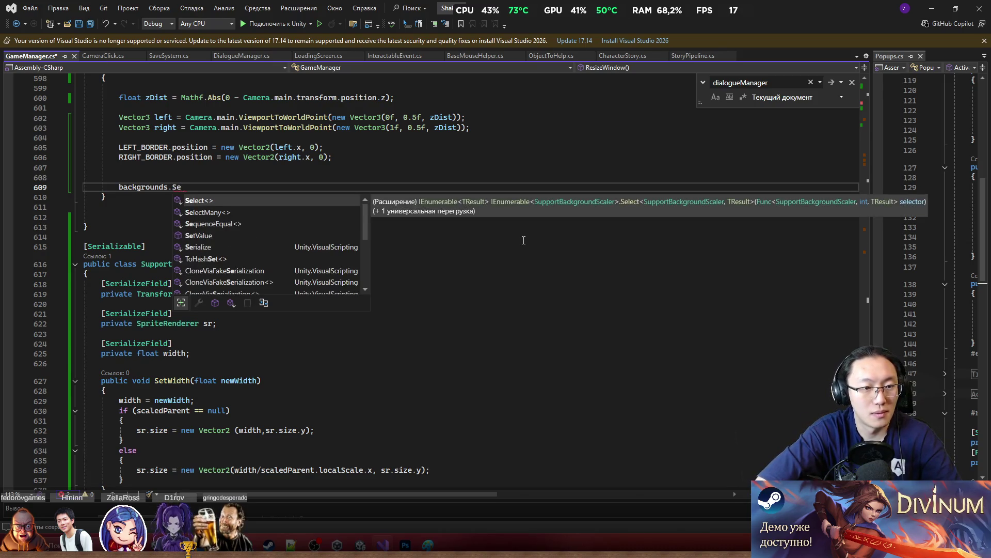
{"action": "key", "text": "BackSpace"}
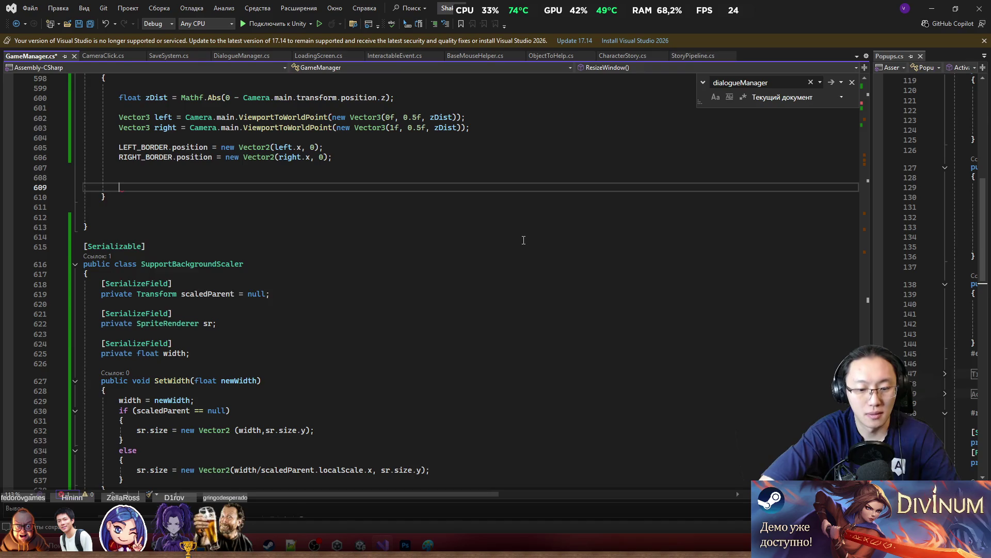
{"action": "type", "text": "foreach"}
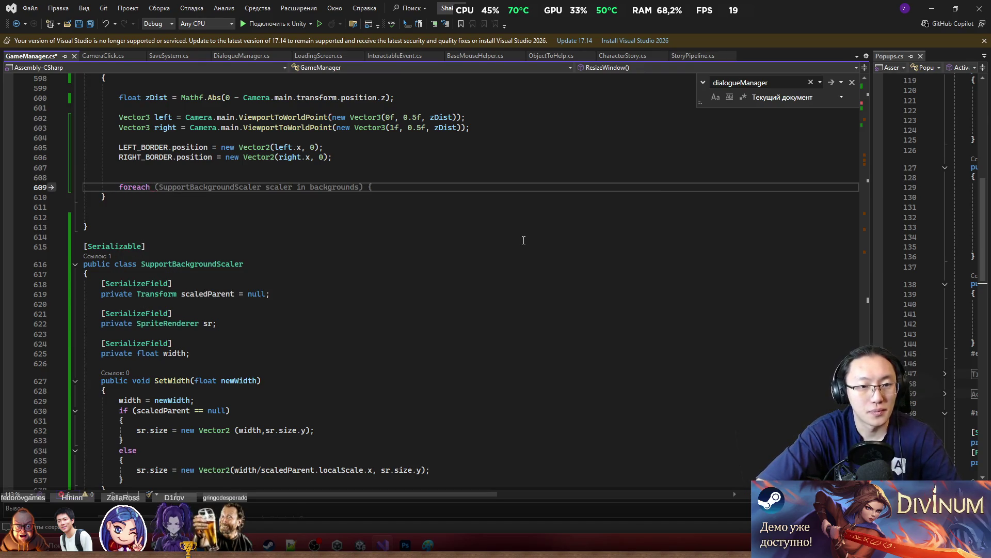
{"action": "key", "text": "Tab"}
{"action": "key", "text": "Return"}
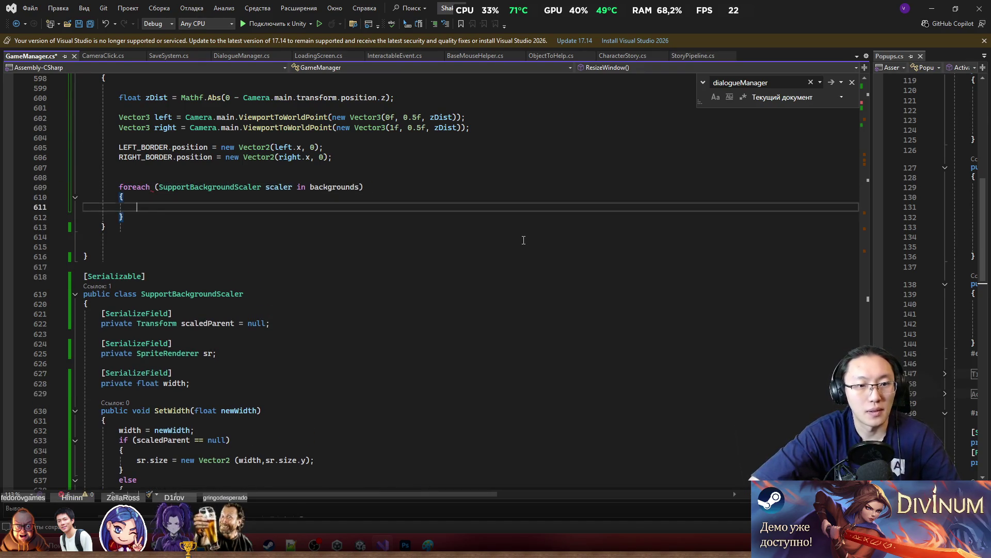
Step: Start scaler.SetWidth( in the loop, then remove the LEFT_BORDER term to lead with the right border
{"action": "type", "text": "sca"}
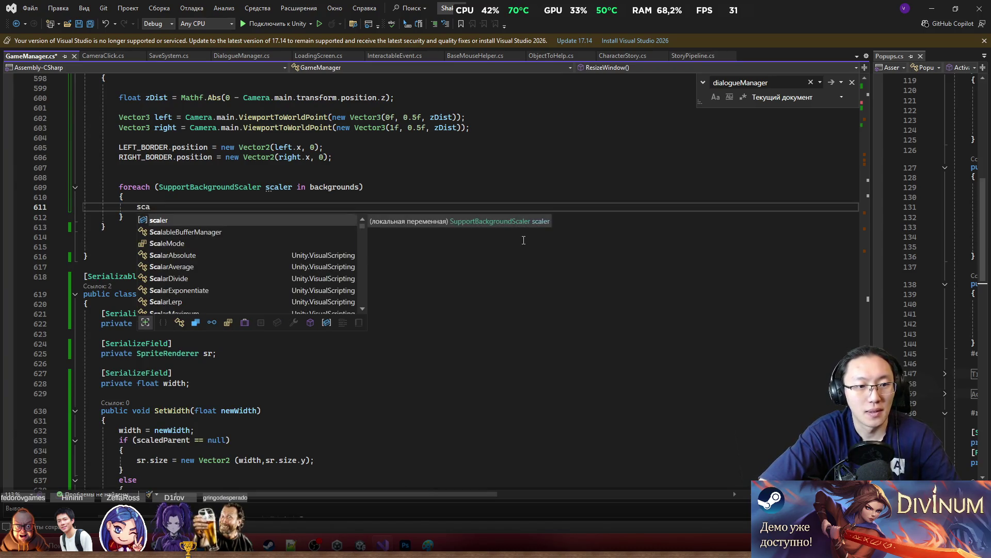
{"action": "type", "text": "ler.SetWidth("}
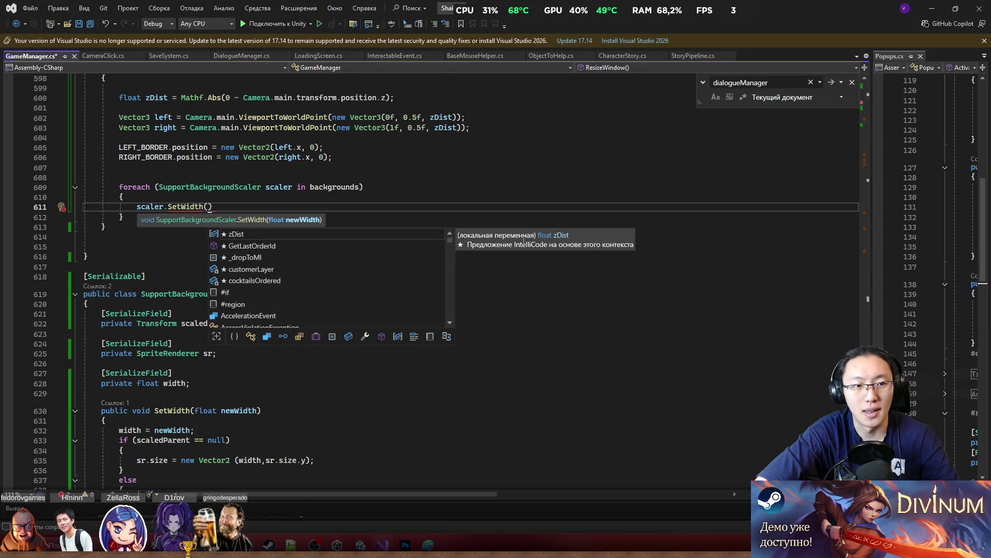
{"action": "type", "text": "LEFT_BORDER."}
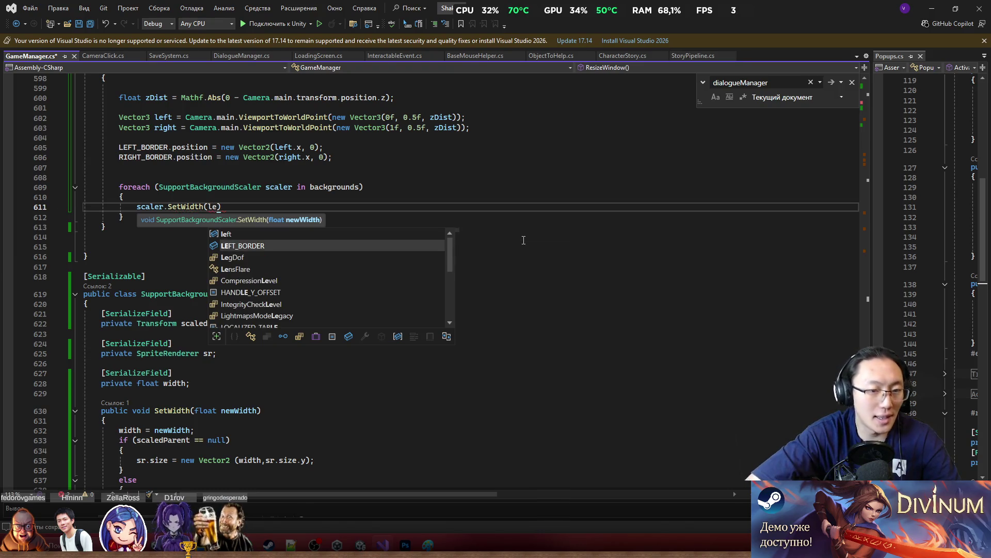
{"action": "type", "text": "pos"}
{"action": "key", "text": "Tab"}
{"action": "type", "text": ".x -"}
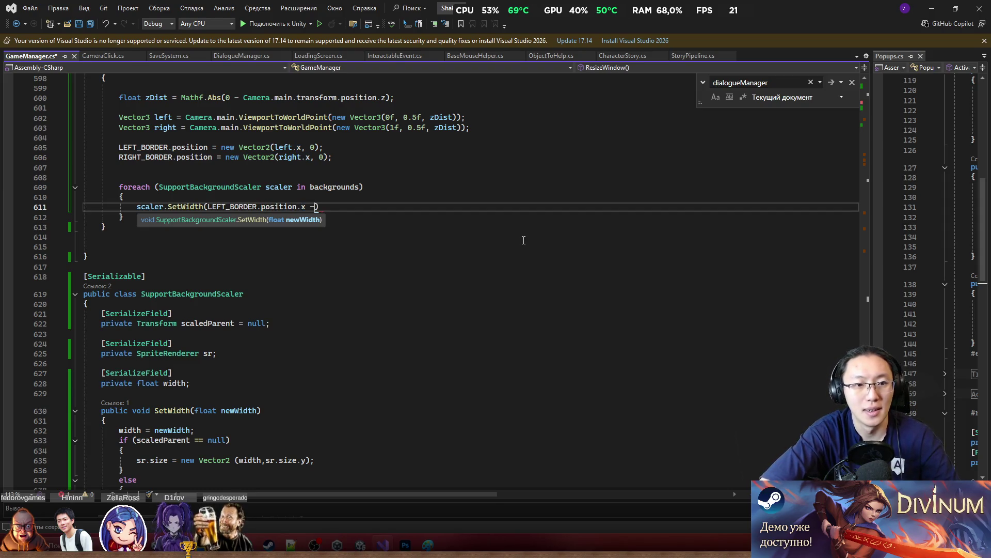
{"action": "key", "text": "ctrl+Left"}
{"action": "key", "text": "ctrl+Left"}
{"action": "key", "text": "ctrl+Left"}
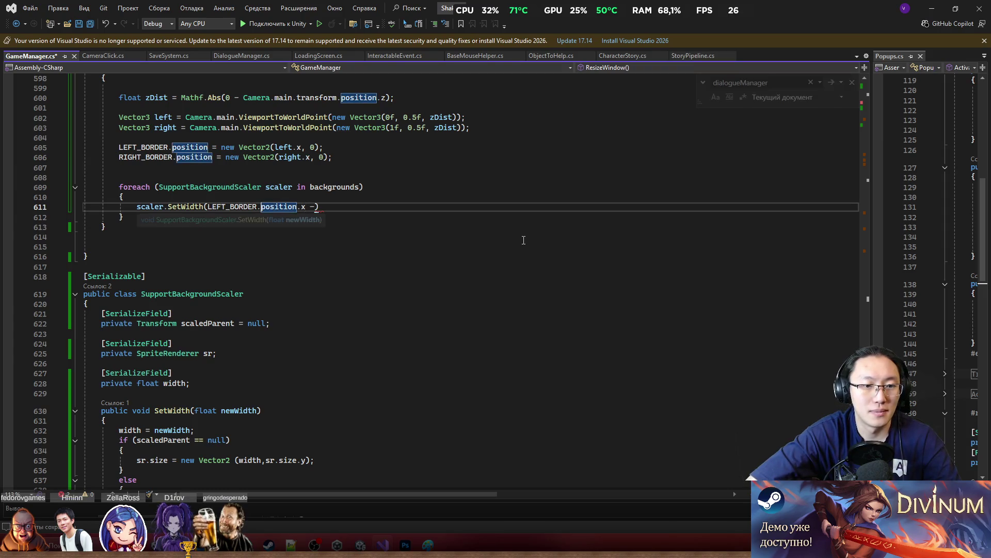
{"action": "key", "text": "ctrl+BackSpace"}
Step: Complete SetWidth(RIGHT_BORDER.position.x - LEFT_BORDER.position.x) and save GameManager.cs
{"action": "type", "text": "R"}
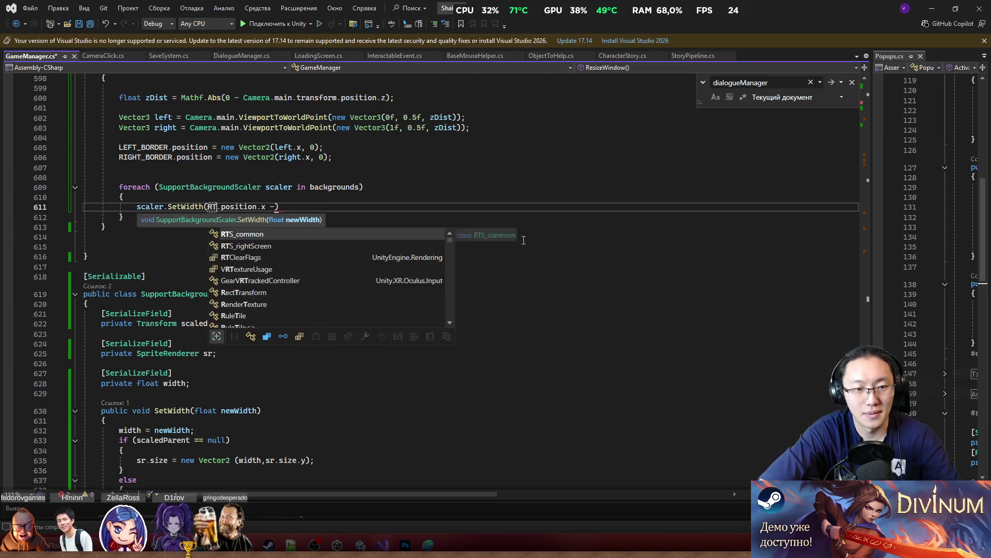
{"action": "type", "text": "ig"}
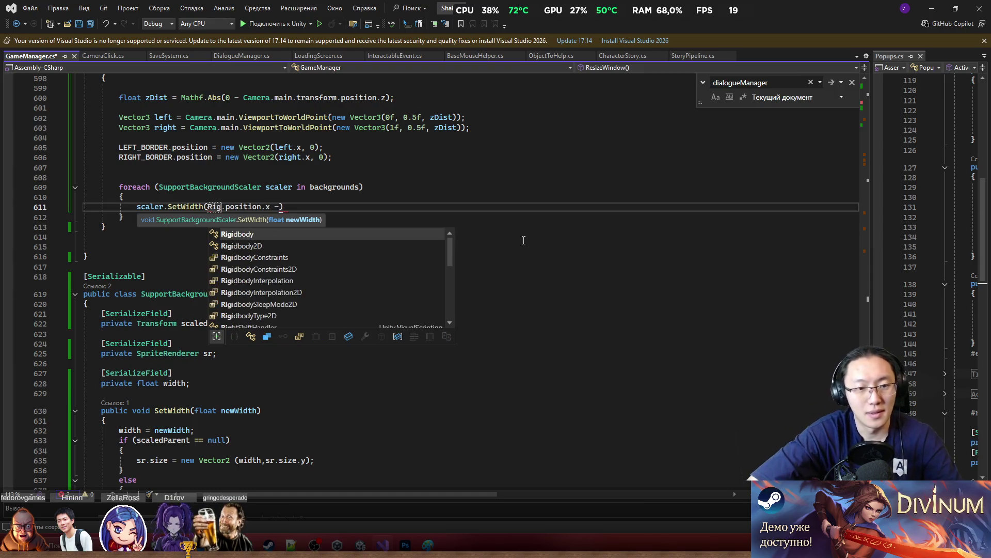
{"action": "key", "text": "BackSpace"}
{"action": "key", "text": "BackSpace"}
{"action": "key", "text": "BackSpace"}
{"action": "type", "text": "right."}
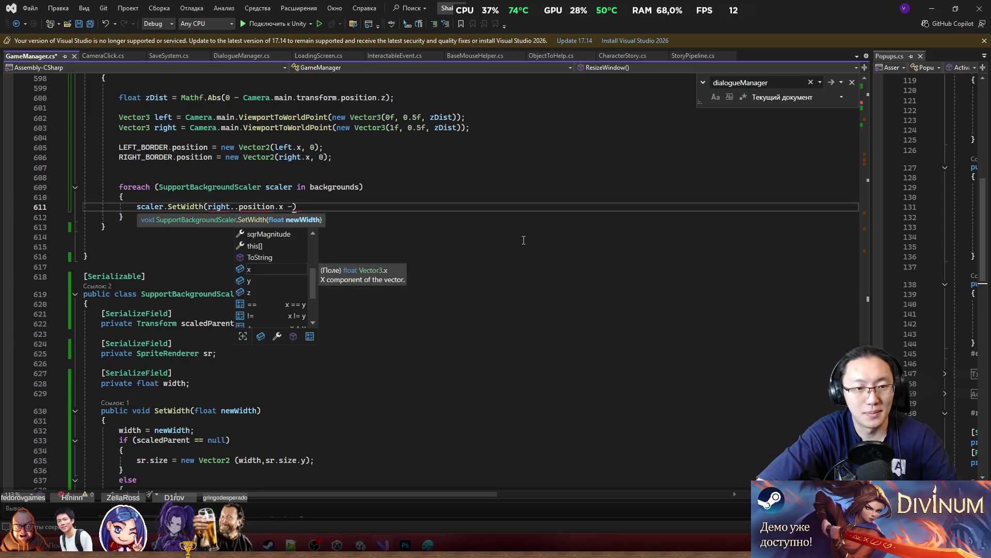
{"action": "key", "text": "BackSpace"}
{"action": "key", "text": "BackSpace"}
{"action": "key", "text": "BackSpace"}
{"action": "type", "text": "Ri"}
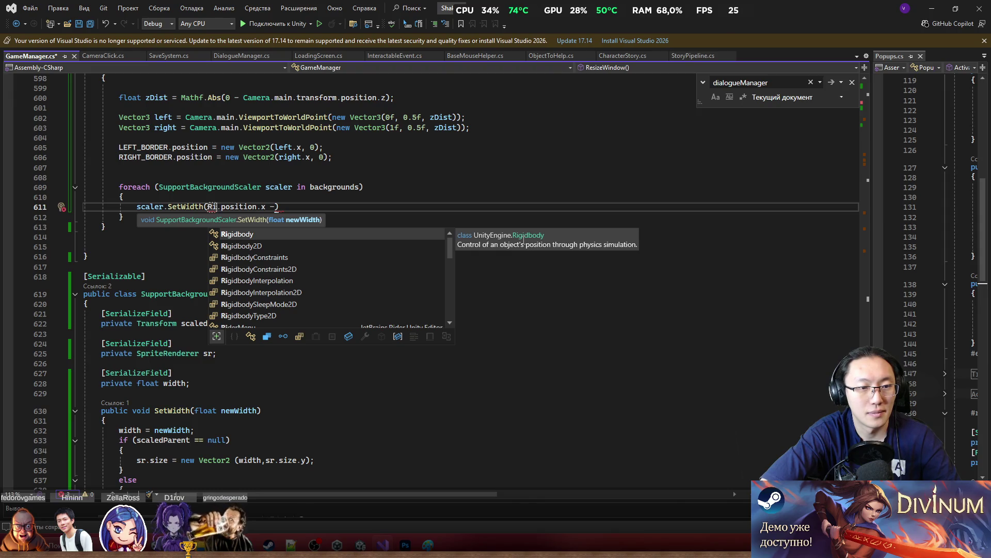
{"action": "key", "text": "BackSpace"}
{"action": "key", "text": "BackSpace"}
{"action": "type", "text": "RIG"}
{"action": "key", "text": "Tab"}
{"action": "key", "text": "ctrl+Right"}
{"action": "key", "text": "ctrl+Right"}
{"action": "key", "text": "ctrl+Right"}
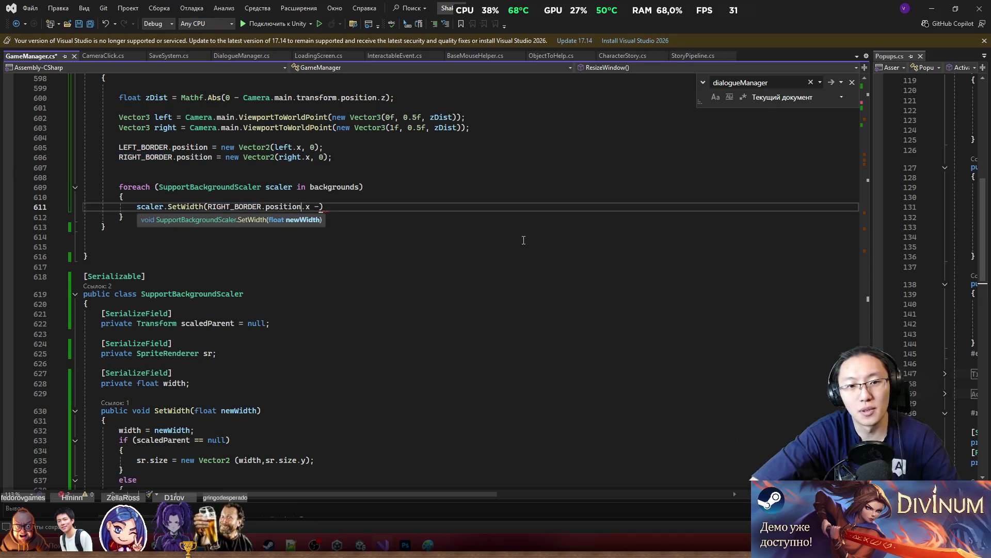
{"action": "type", "text": "LE"}
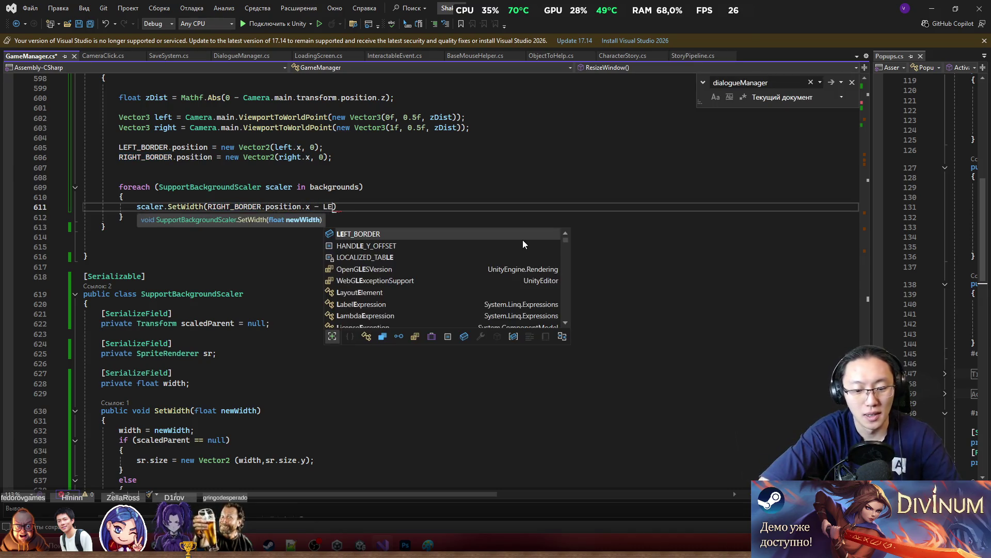
{"action": "key", "text": "Tab"}
{"action": "type", "text": "."}
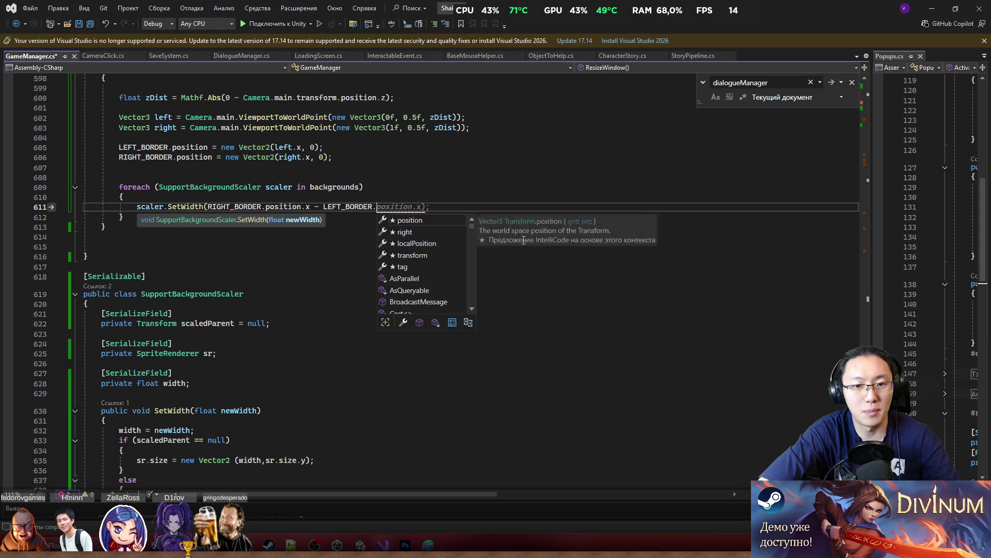
{"action": "key", "text": "Tab"}
{"action": "key", "text": "ctrl+s"}
{"action": "left_click", "coordinate": [523, 239]}
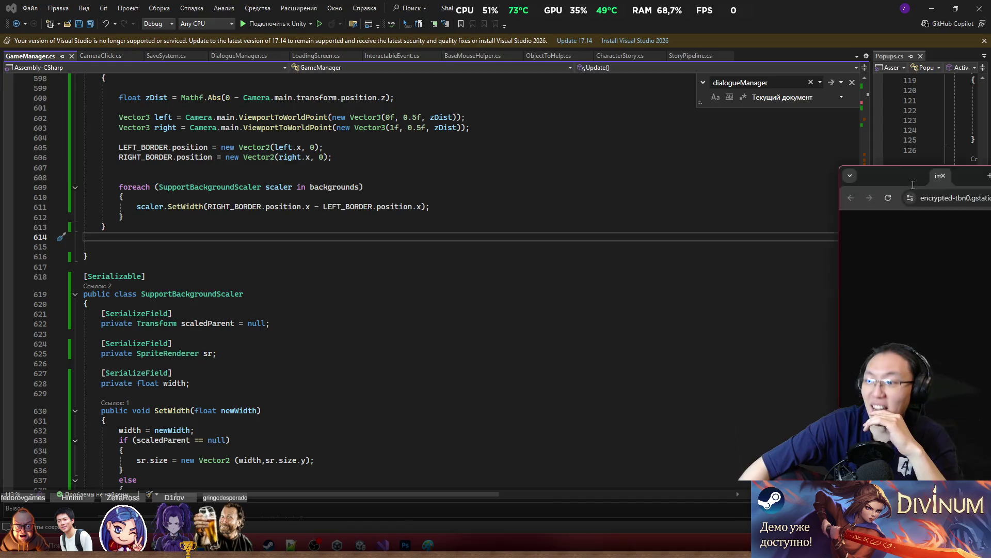
{"action": "key", "text": "alt+Tab"}
{"action": "scroll", "coordinate": [478, 267], "scroll_direction": "up", "scroll_amount": 2}
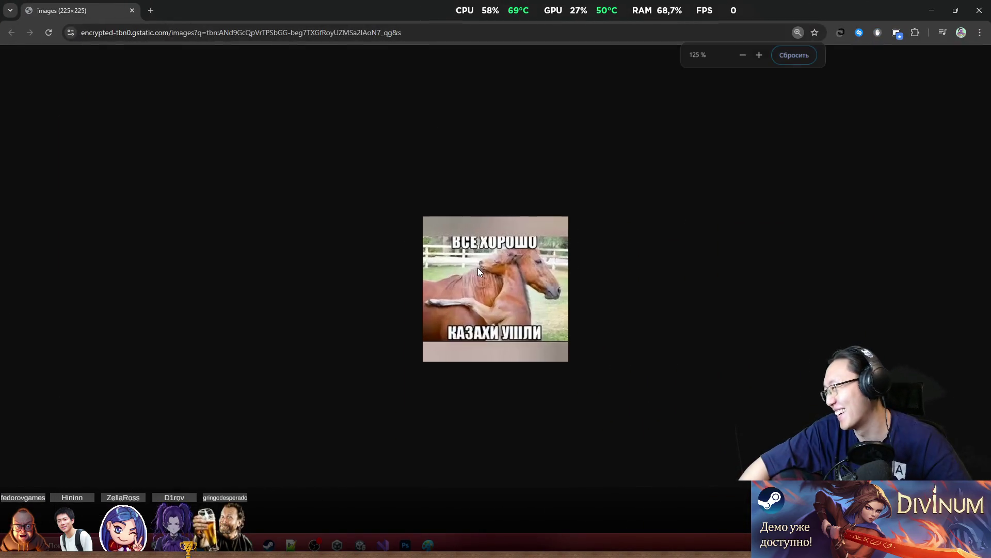
{"action": "scroll", "coordinate": [478, 267], "scroll_direction": "up", "scroll_amount": 4}
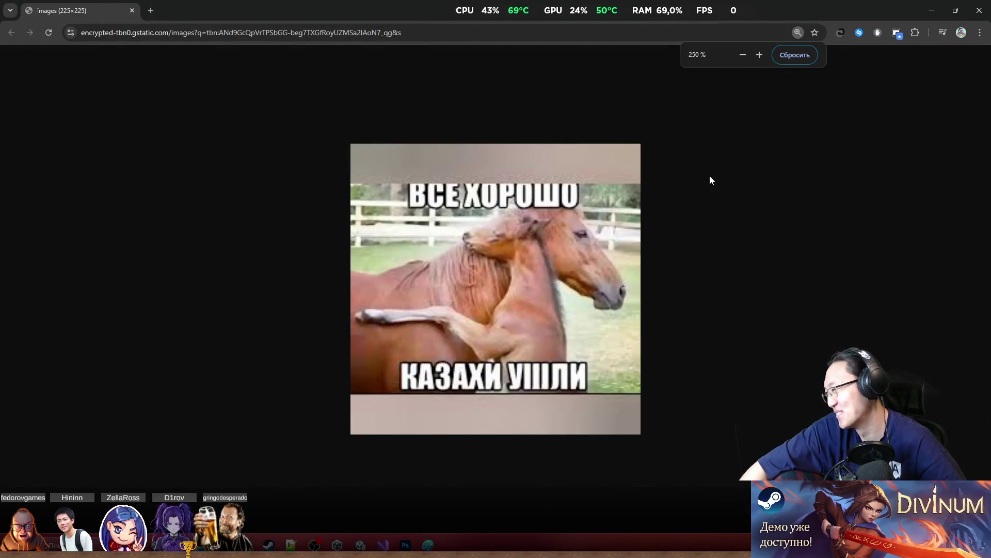
{"action": "left_click", "coordinate": [932, 11]}
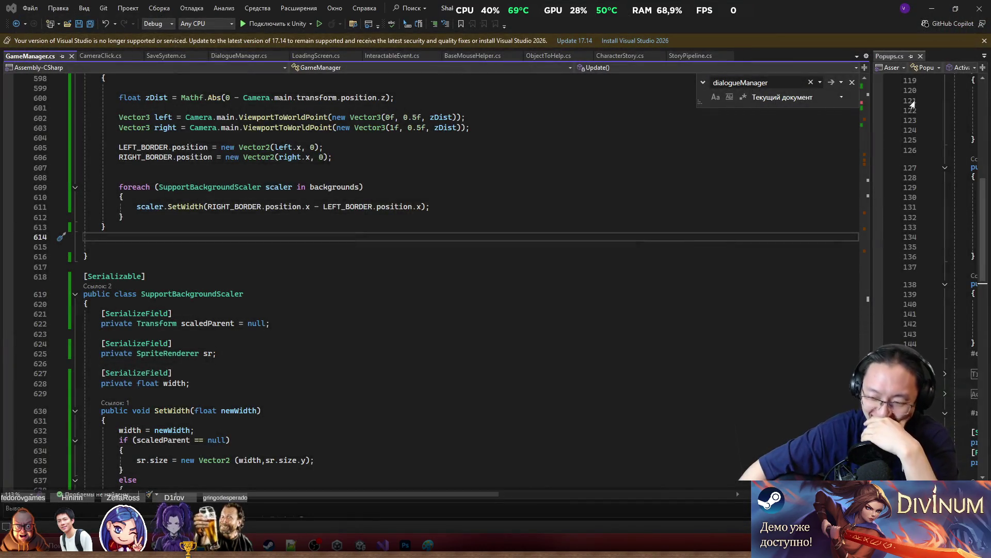
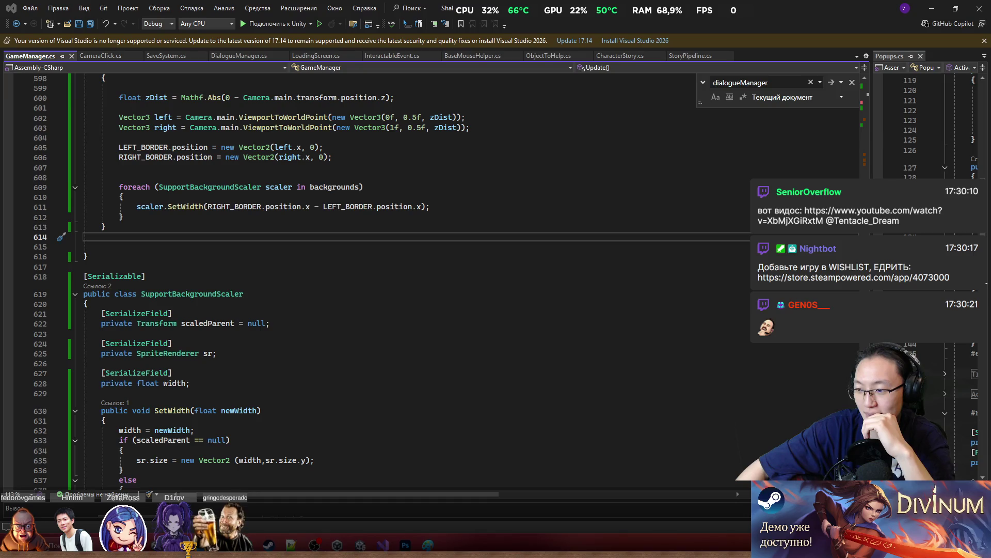
Step: Bring the Chrome window with the Ageing Knight update video forward and maximize it
{"action": "key", "text": "alt+Tab"}
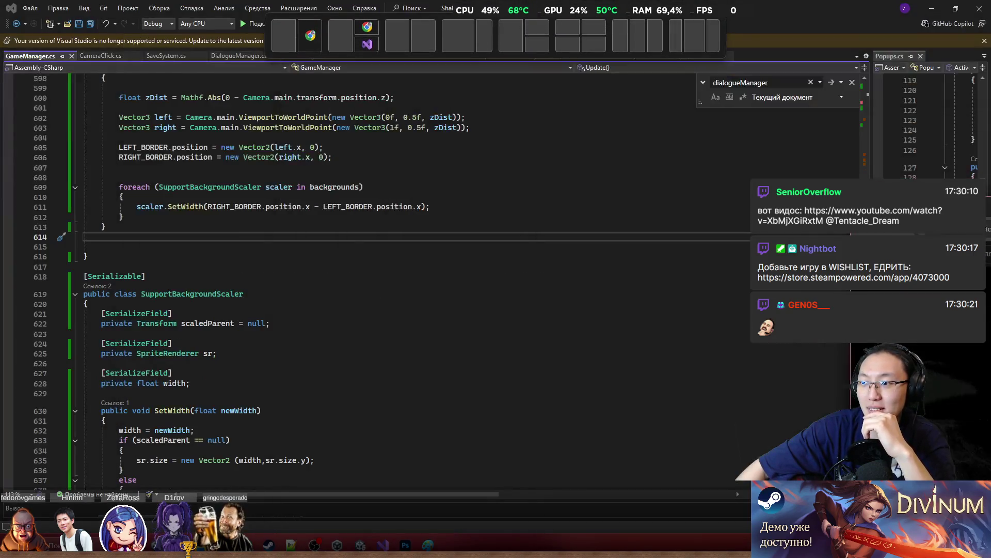
{"action": "key", "text": "alt+Tab"}
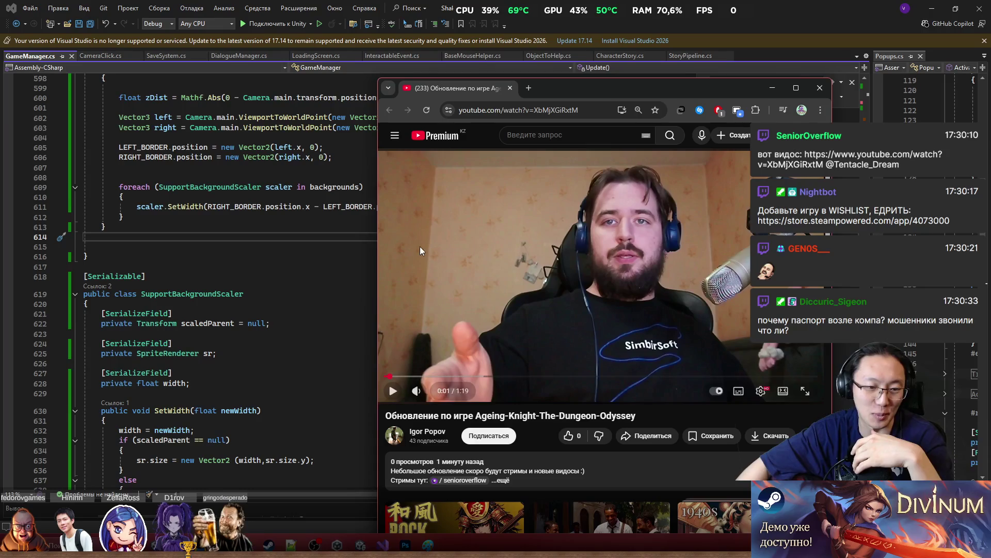
{"action": "double_click", "coordinate": [638, 93]}
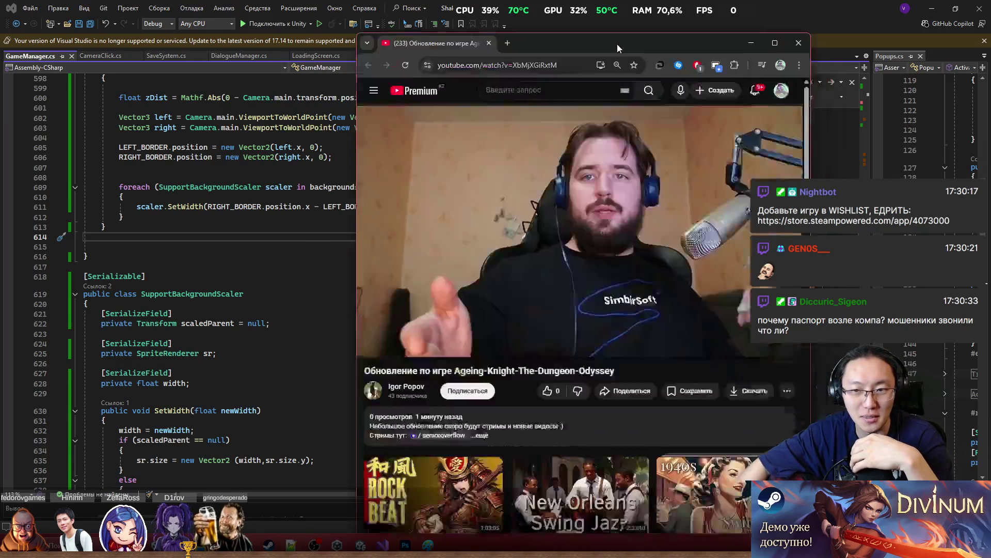
Step: Restart the Ageing Knight video and play it past the difficulty menu, pausing gameplay at 0:24
{"action": "left_click", "coordinate": [534, 257]}
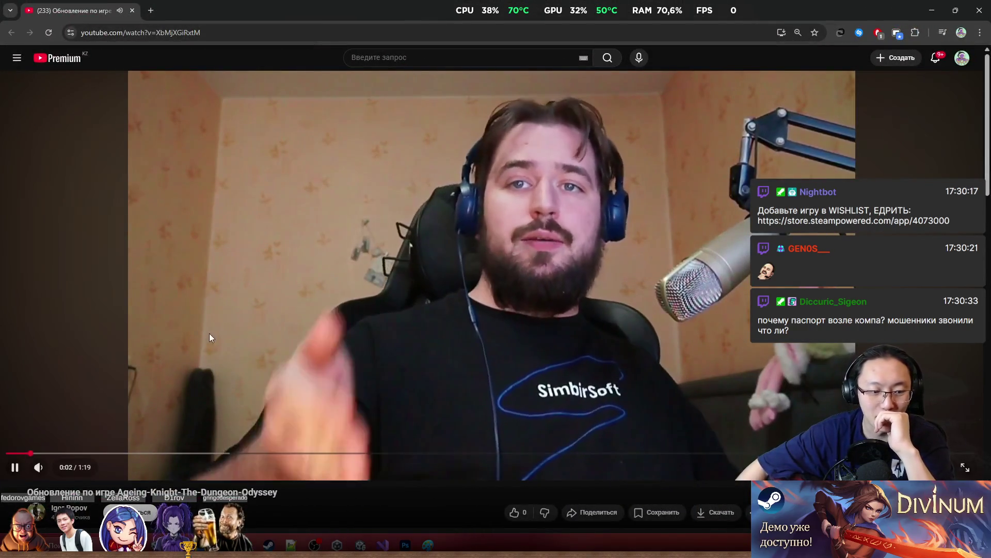
{"action": "left_click", "coordinate": [155, 382]}
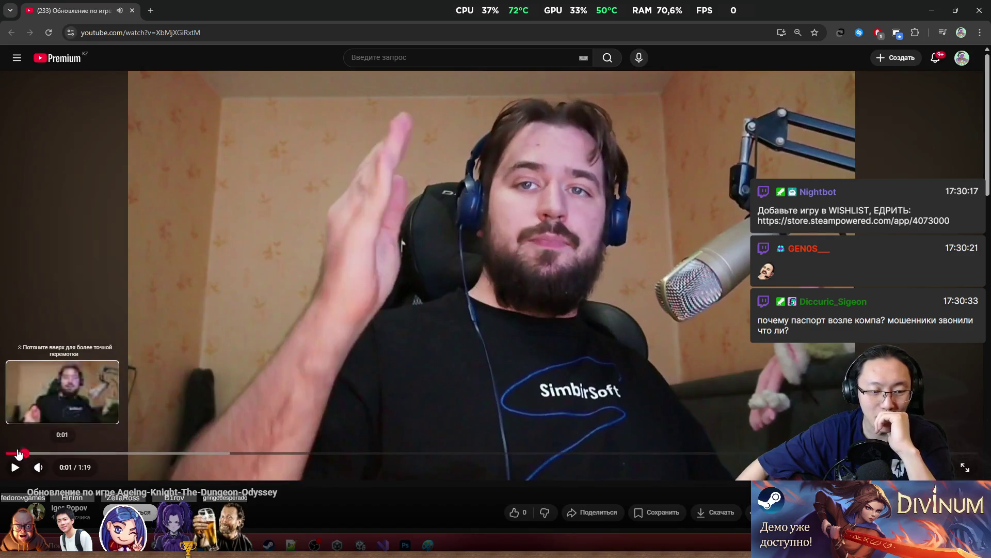
{"action": "left_click", "coordinate": [8, 453]}
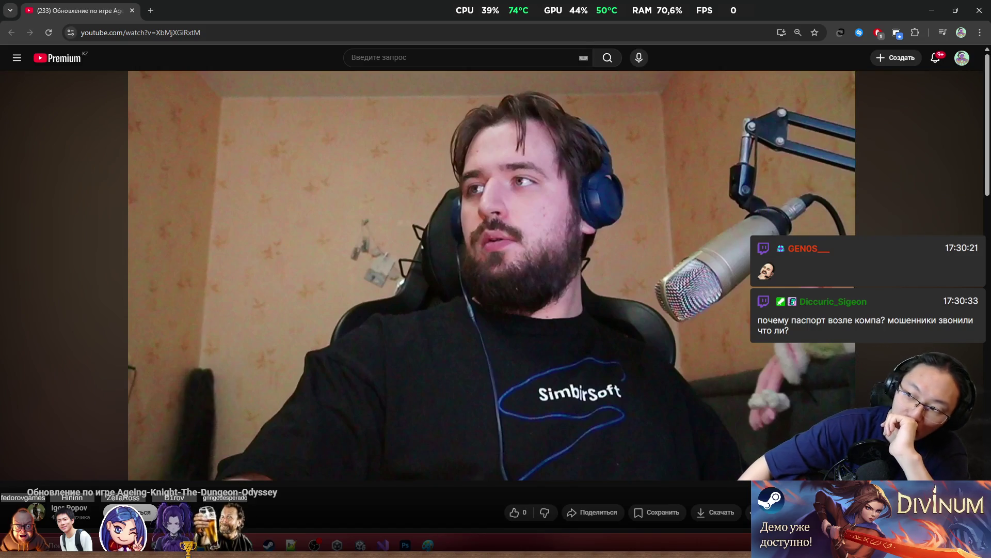
{"action": "left_click", "coordinate": [640, 153]}
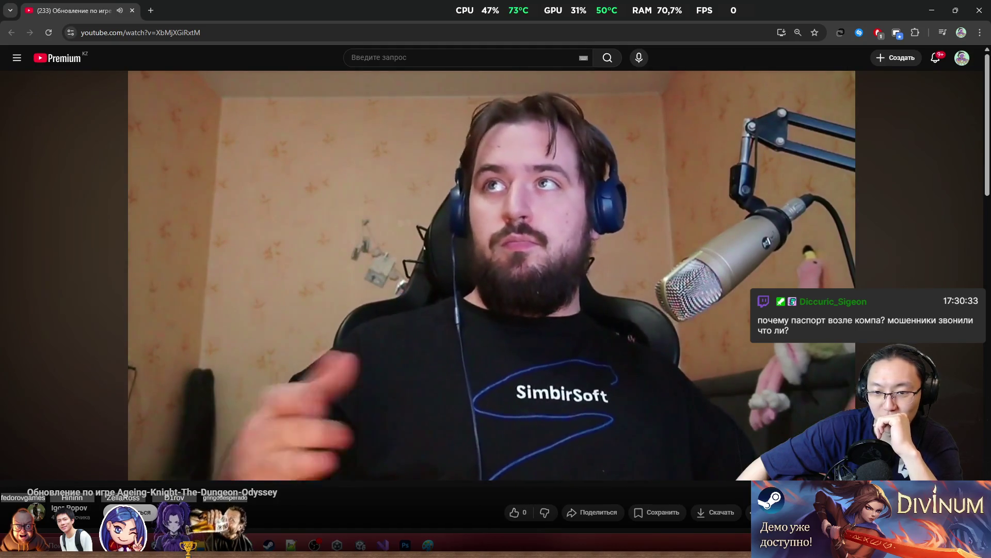
{"action": "mouse_move", "coordinate": [702, 335]}
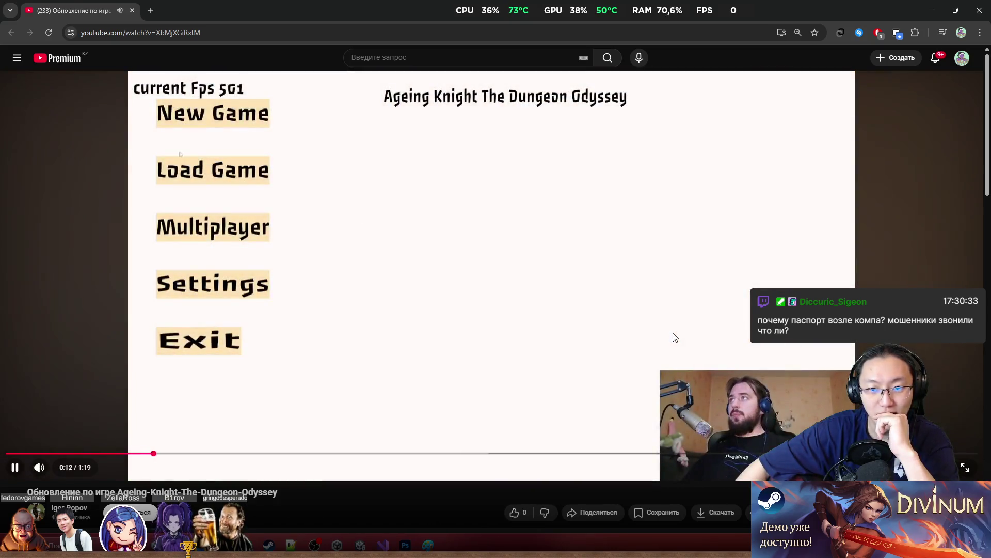
{"action": "key", "text": "space"}
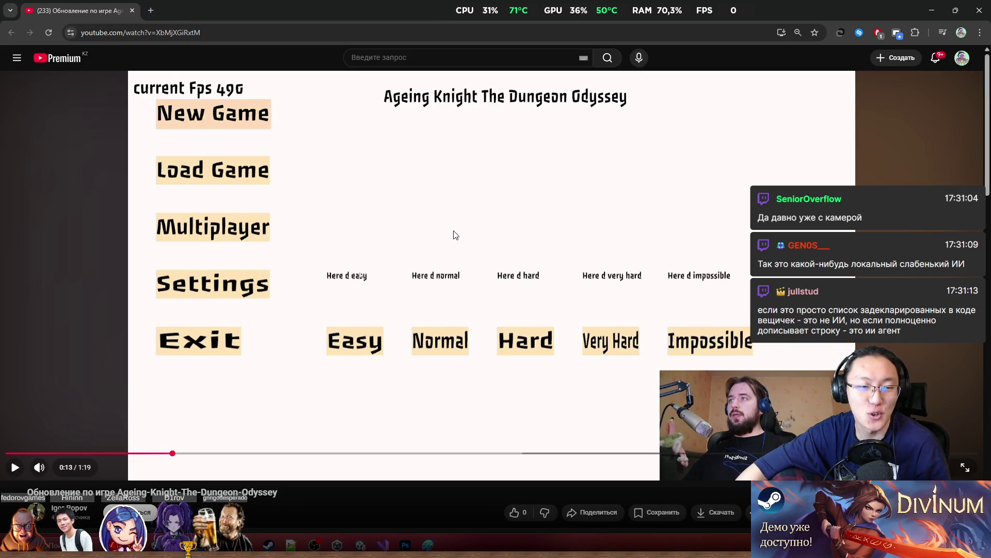
{"action": "left_click", "coordinate": [440, 204]}
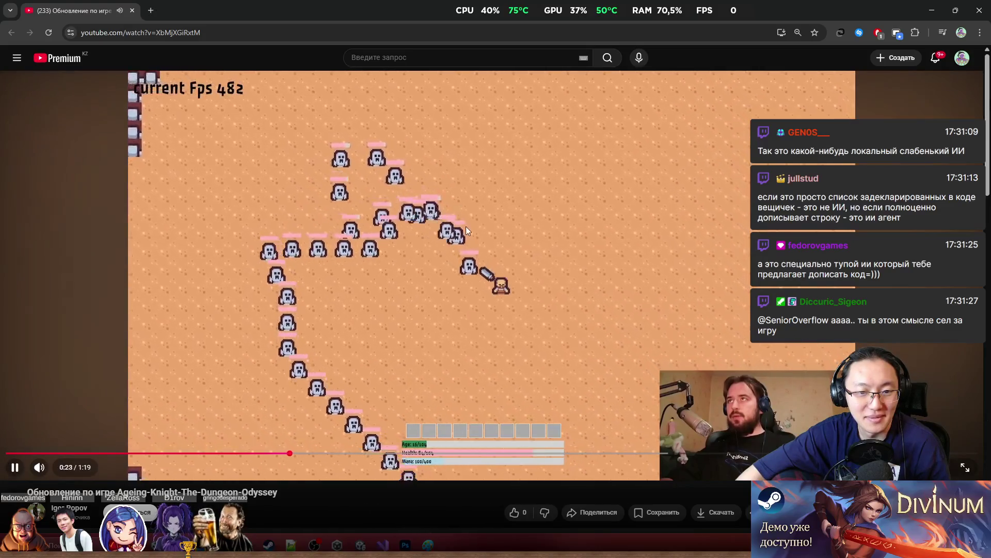
{"action": "left_click", "coordinate": [383, 312]}
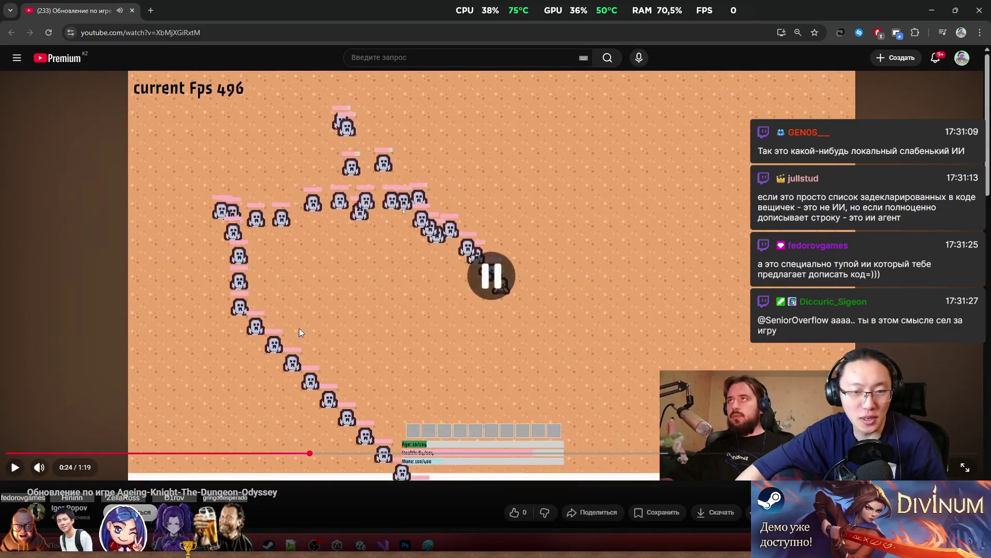
Step: Play the video to the 'Next time check your health' screen at 0:53, then restore the browser window
{"action": "left_click", "coordinate": [231, 197]}
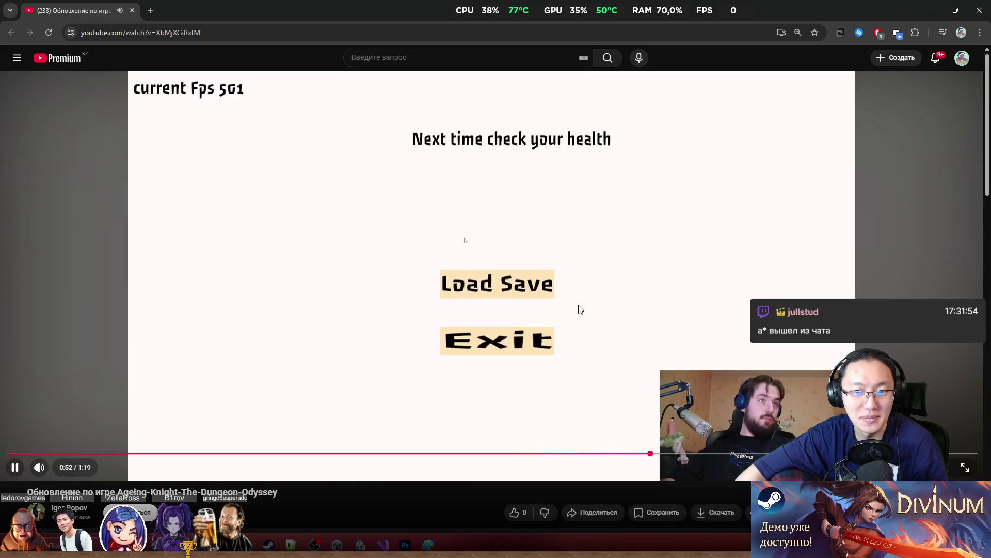
{"action": "left_click", "coordinate": [578, 309]}
{"action": "key", "text": "super+Down"}
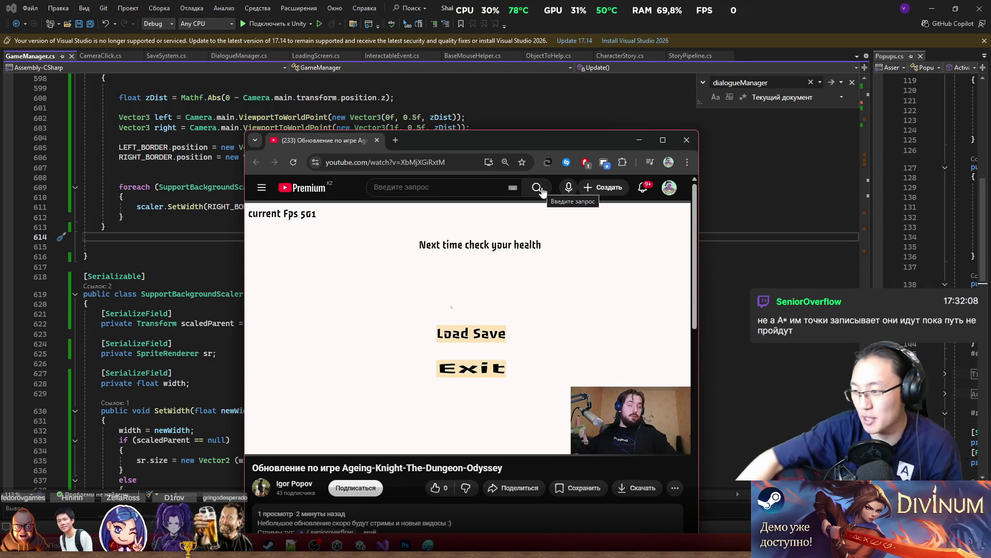
Step: Maximize the browser and seek the update video back to 0:45
{"action": "left_click", "coordinate": [514, 317]}
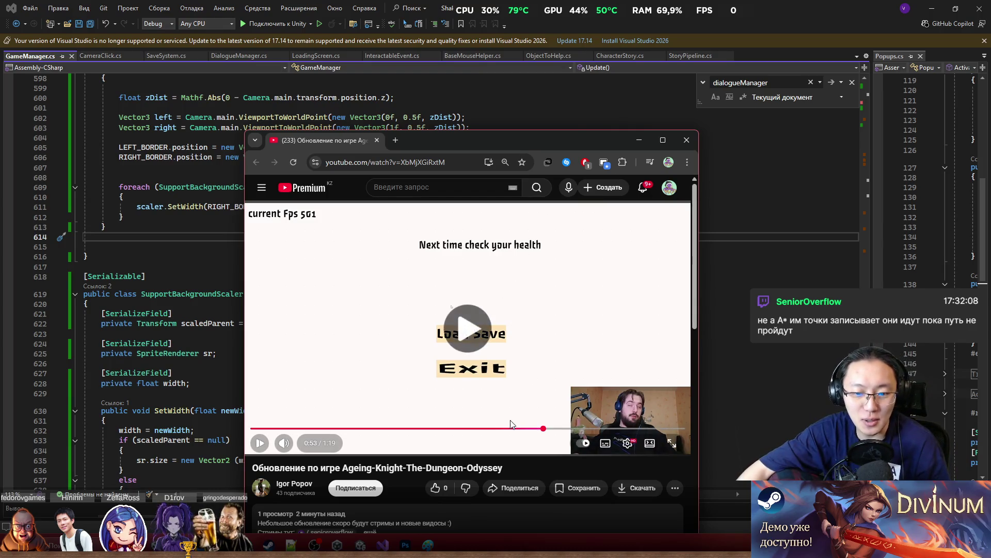
{"action": "left_click", "coordinate": [663, 140]}
{"action": "left_click", "coordinate": [571, 416]}
{"action": "left_click_drag", "start_coordinate": [564, 454], "coordinate": [561, 458]}
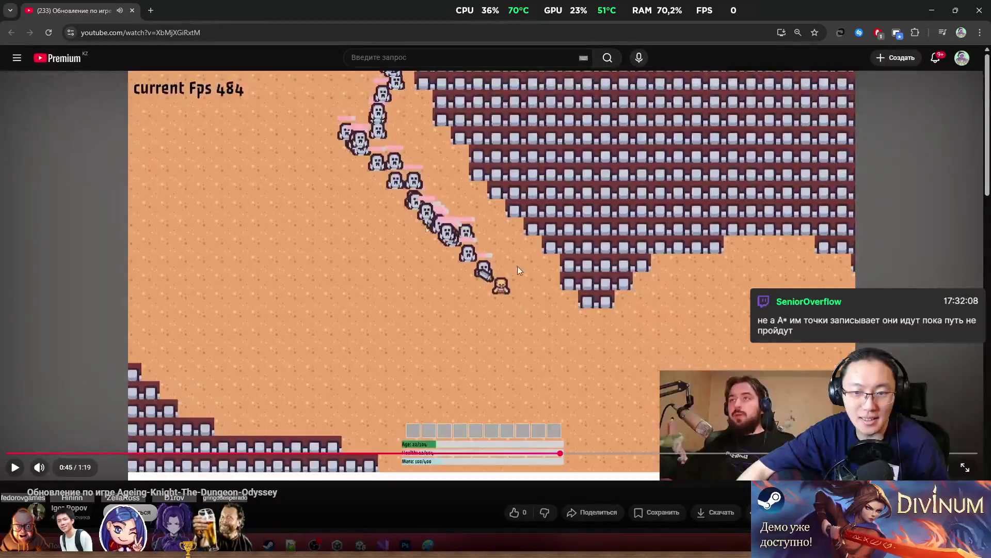
{"action": "left_click", "coordinate": [531, 271]}
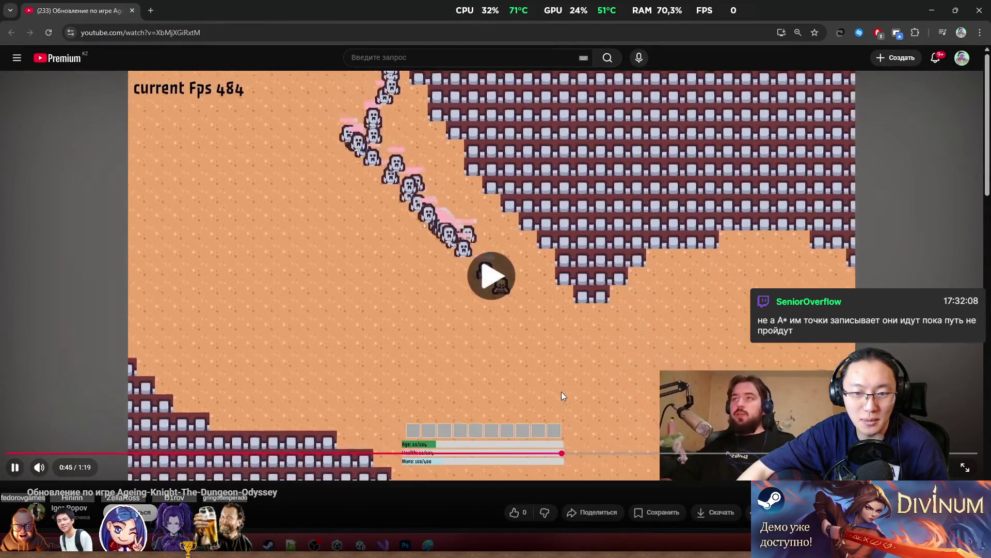
{"action": "left_click", "coordinate": [585, 424]}
Step: Play the video on, skipping ahead to about 1:12, then close the browser
{"action": "left_click", "coordinate": [577, 345]}
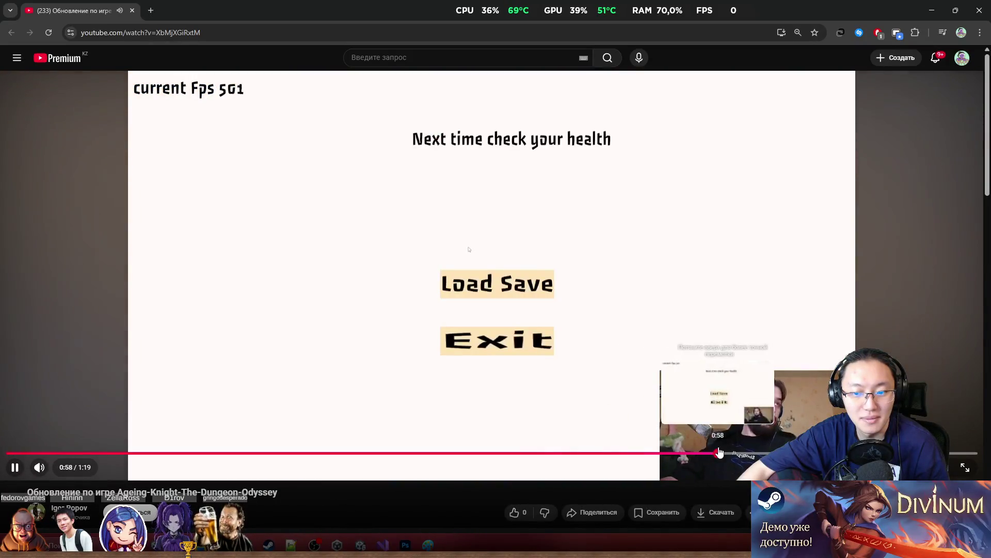
{"action": "key", "text": "Right"}
{"action": "key", "text": "Right"}
{"action": "key", "text": "Right"}
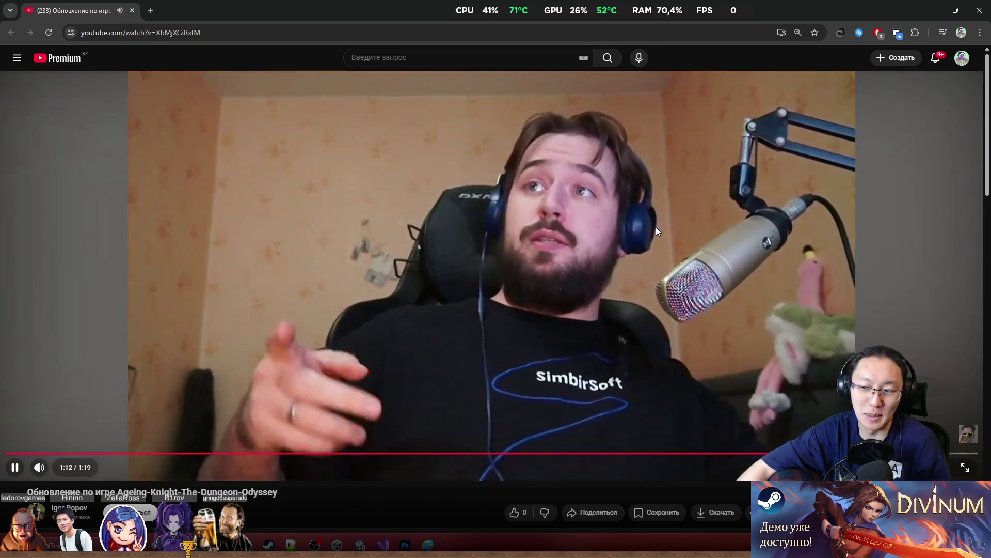
{"action": "left_click", "coordinate": [656, 227]}
{"action": "key", "text": "super+Down"}
{"action": "left_click", "coordinate": [718, 148]}
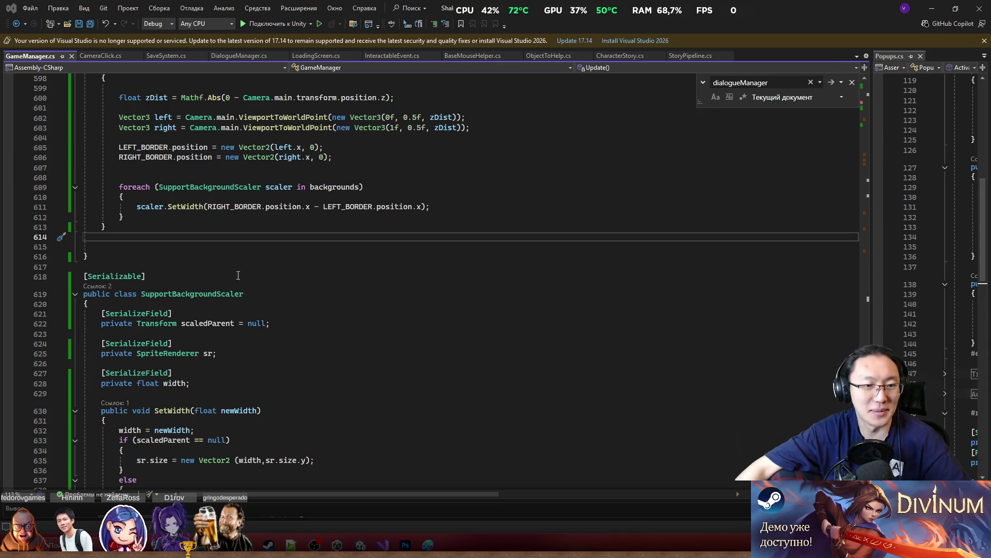
Step: From line 613, glance at the Paint equation notes, then bring BarTable.png up in Photoshop
{"action": "left_click", "coordinate": [279, 227]}
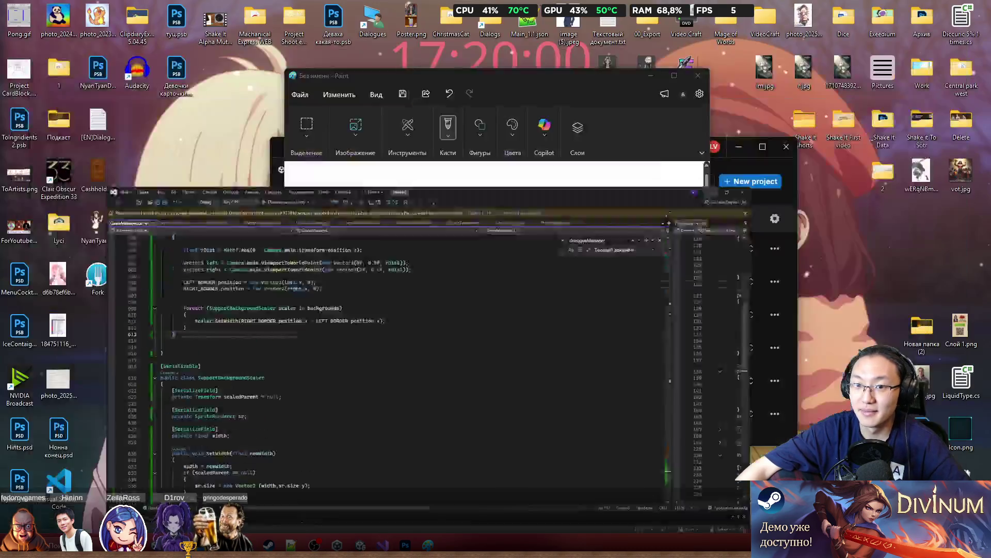
{"action": "left_click", "coordinate": [321, 540]}
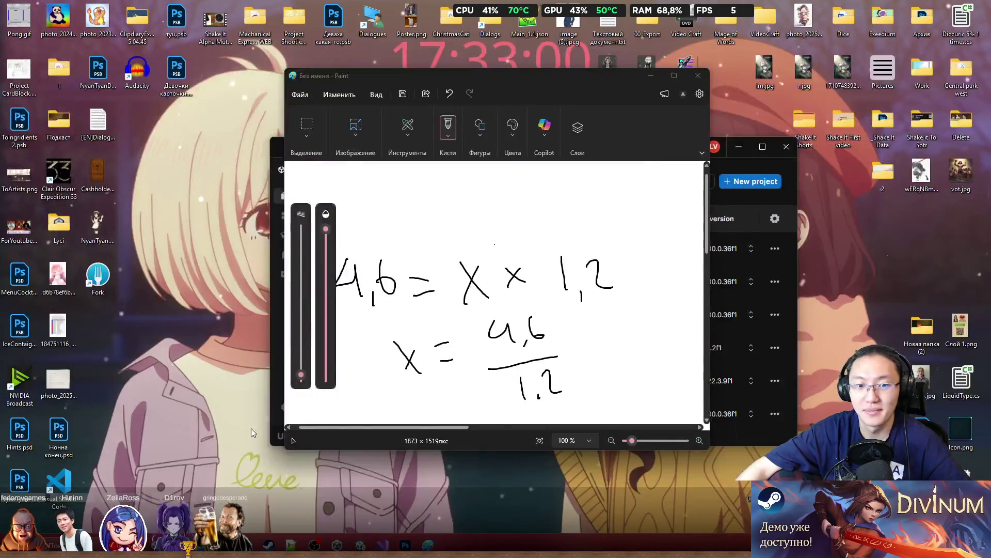
{"action": "left_click", "coordinate": [383, 541]}
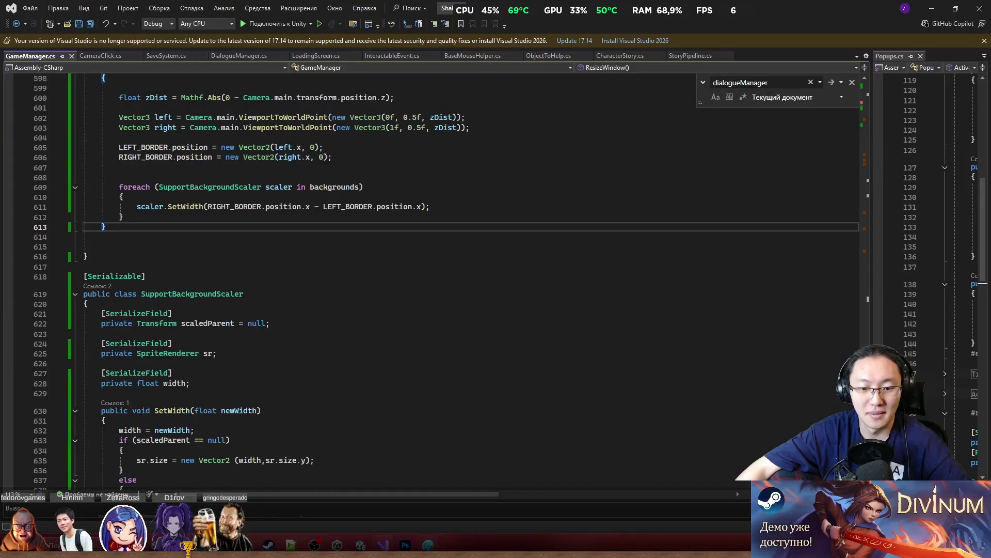
{"action": "left_click", "coordinate": [406, 545]}
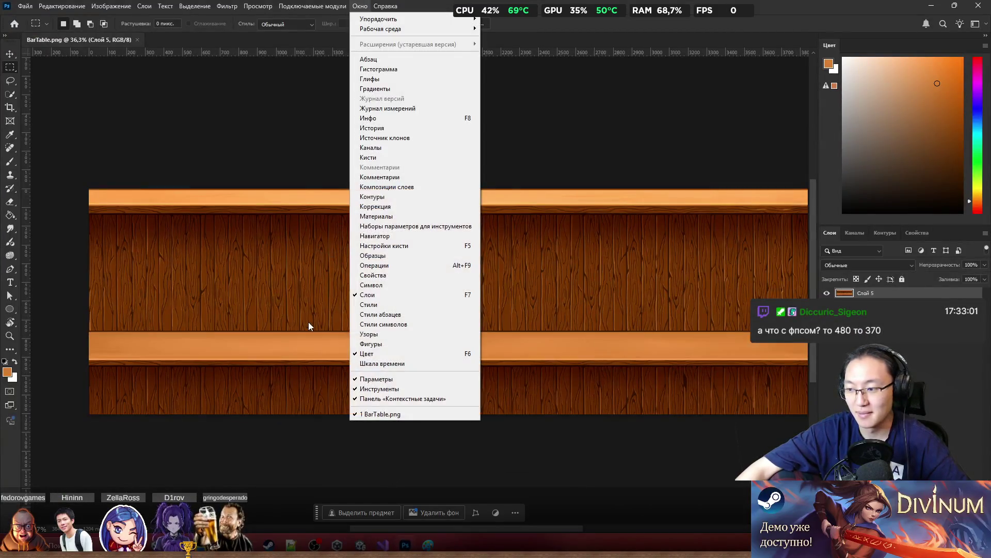
Step: Peek at Photoshop's Window menu, close Photoshop, and return to line 612 of GameManager.cs
{"action": "left_click", "coordinate": [360, 5]}
{"action": "left_click", "coordinate": [646, 4]}
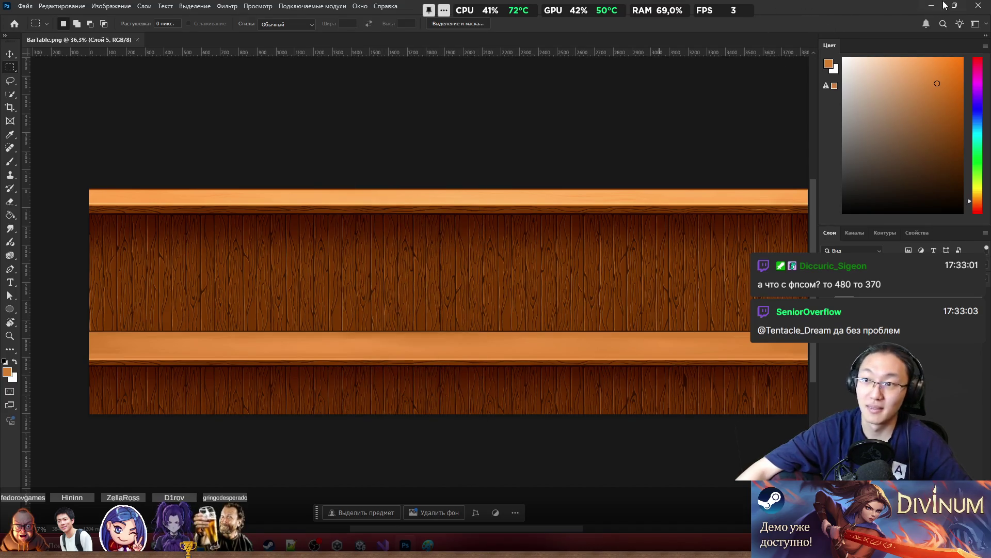
{"action": "left_click", "coordinate": [979, 10]}
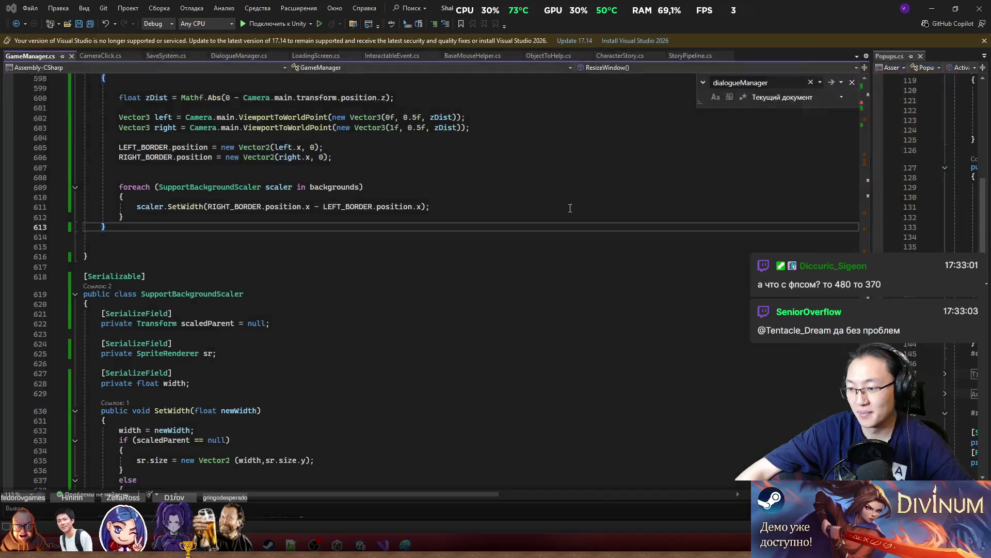
{"action": "left_click", "coordinate": [494, 218]}
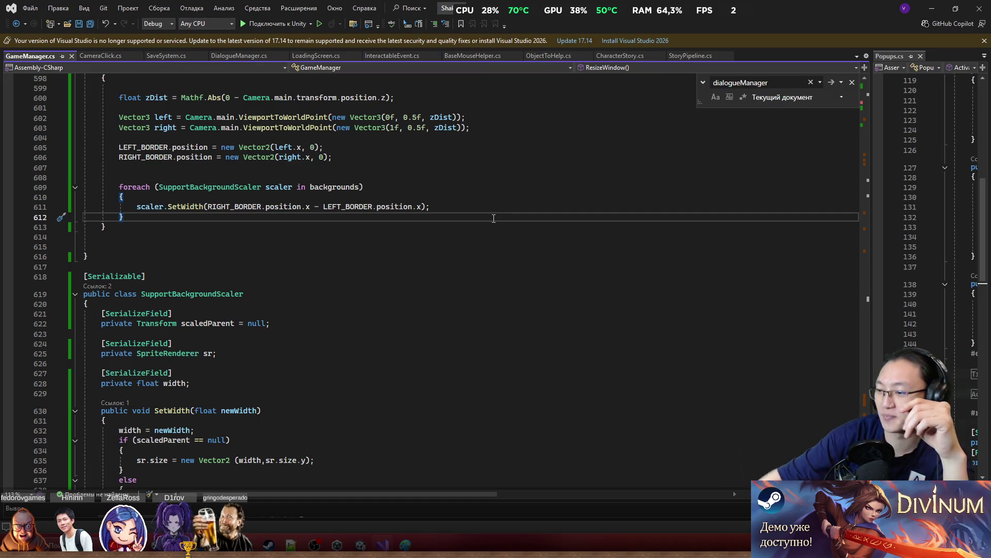
Step: Bring up the Paint 4,6 = X × 1,2 calculation and discard it without saving
{"action": "left_click", "coordinate": [459, 186]}
{"action": "left_click", "coordinate": [933, 11]}
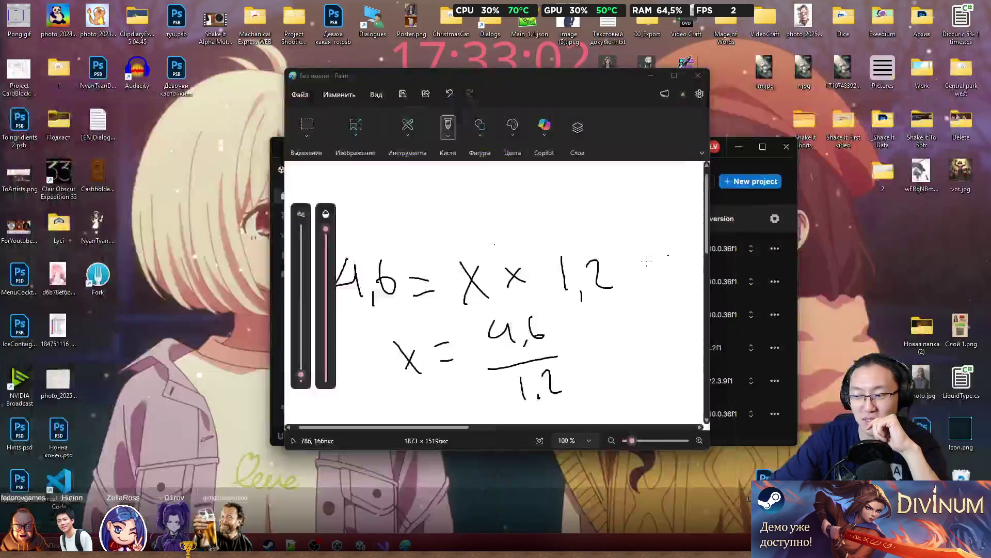
{"action": "key", "text": "ctrl+n"}
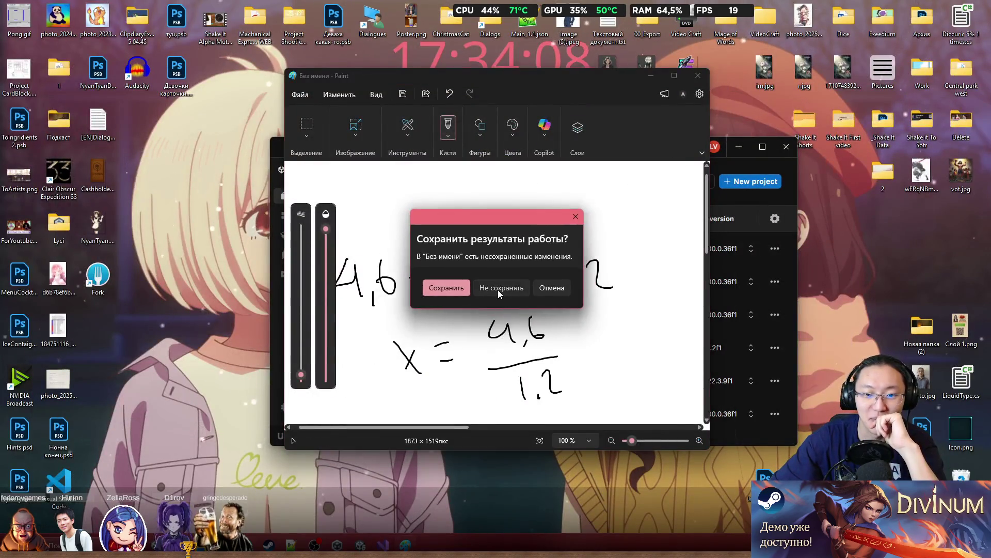
{"action": "left_click", "coordinate": [506, 291]}
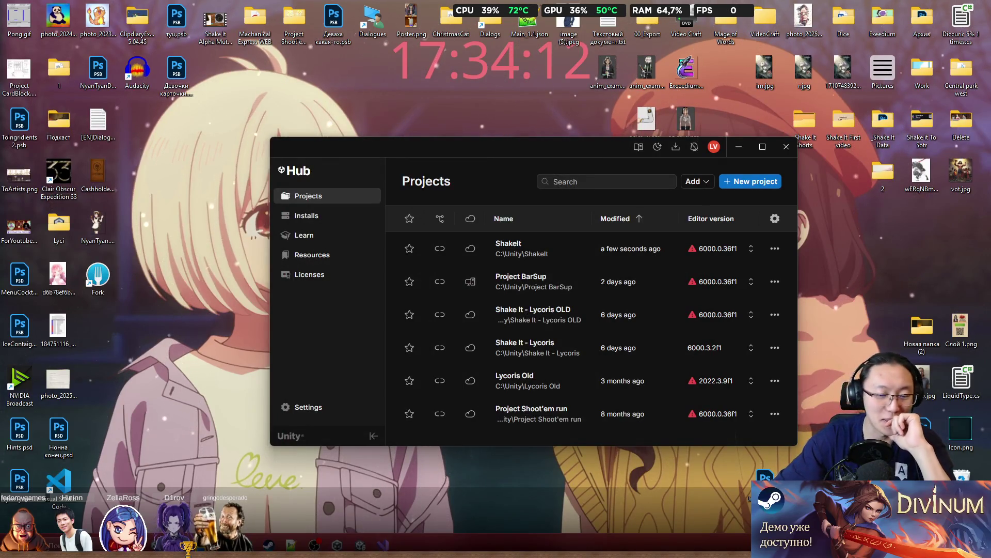
Step: Switch from Unity Hub's project list to ShakeIt's SampleScene in the Unity 6 editor
{"action": "mouse_move", "coordinate": [253, 523]}
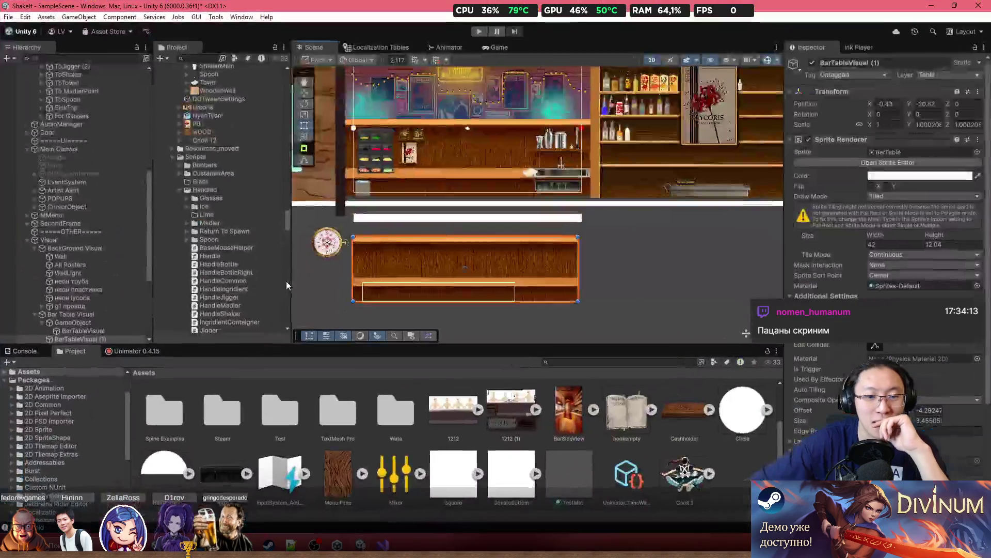
Step: Select GameManager and add one element to its AutoScaling Backgrounds list
{"action": "left_click", "coordinate": [465, 201]}
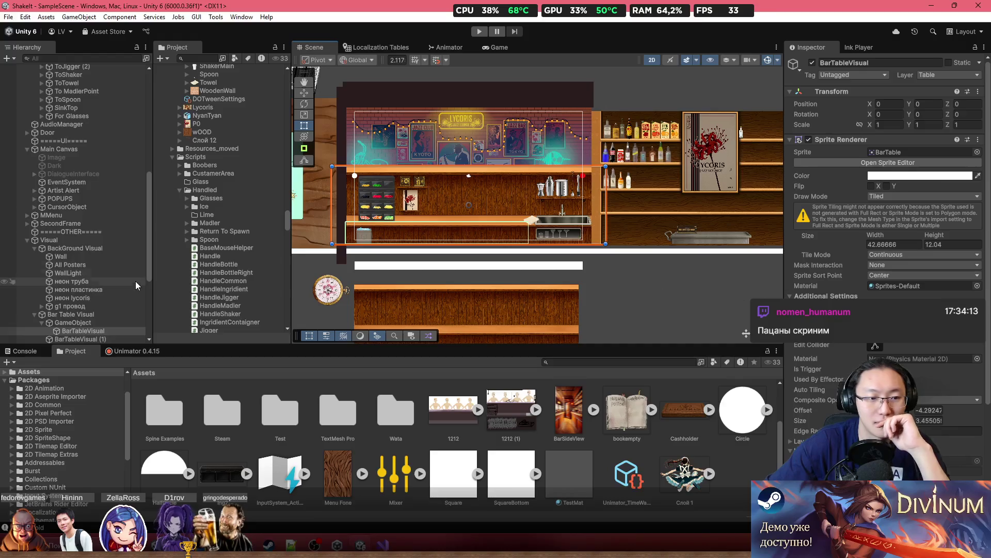
{"action": "scroll", "coordinate": [72, 205], "scroll_direction": "up", "scroll_amount": 10}
{"action": "left_click", "coordinate": [78, 93]}
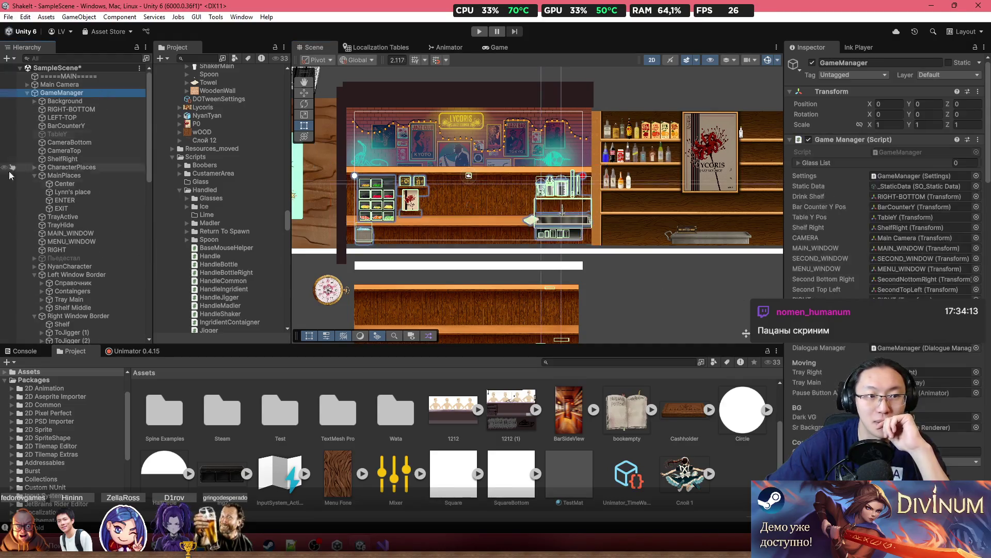
{"action": "scroll", "coordinate": [122, 206], "scroll_direction": "down", "scroll_amount": 5}
{"action": "scroll", "coordinate": [988, 318], "scroll_direction": "down", "scroll_amount": 1}
{"action": "scroll", "coordinate": [938, 318], "scroll_direction": "down", "scroll_amount": 1}
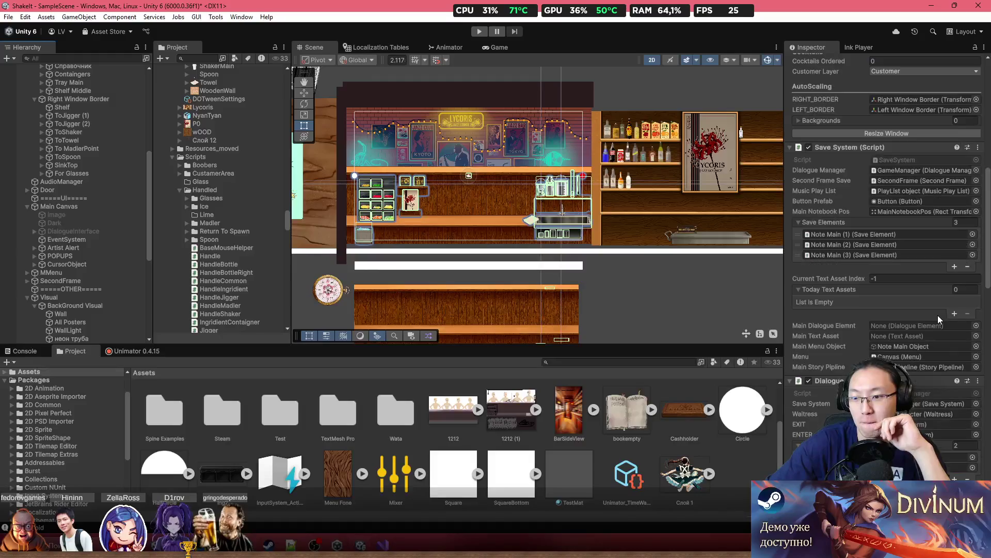
{"action": "scroll", "coordinate": [940, 300], "scroll_direction": "down", "scroll_amount": 3}
{"action": "scroll", "coordinate": [903, 300], "scroll_direction": "up", "scroll_amount": 5}
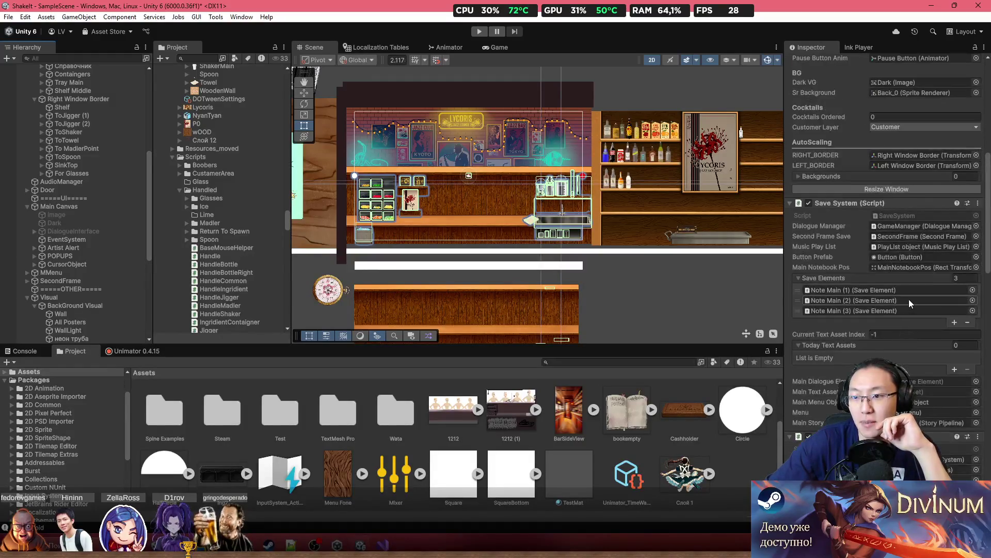
{"action": "scroll", "coordinate": [917, 196], "scroll_direction": "up", "scroll_amount": 1}
{"action": "left_click", "coordinate": [853, 201]}
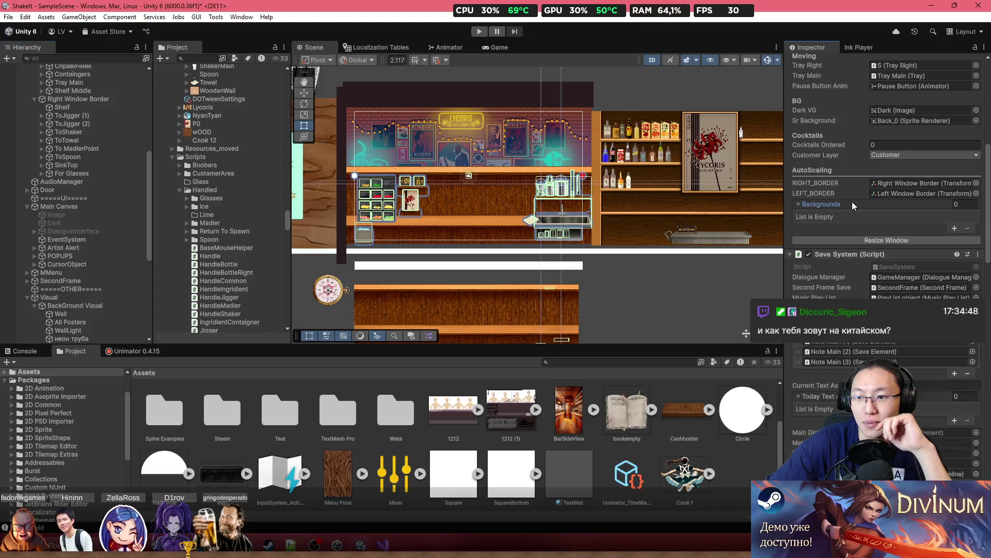
{"action": "left_click", "coordinate": [954, 228]}
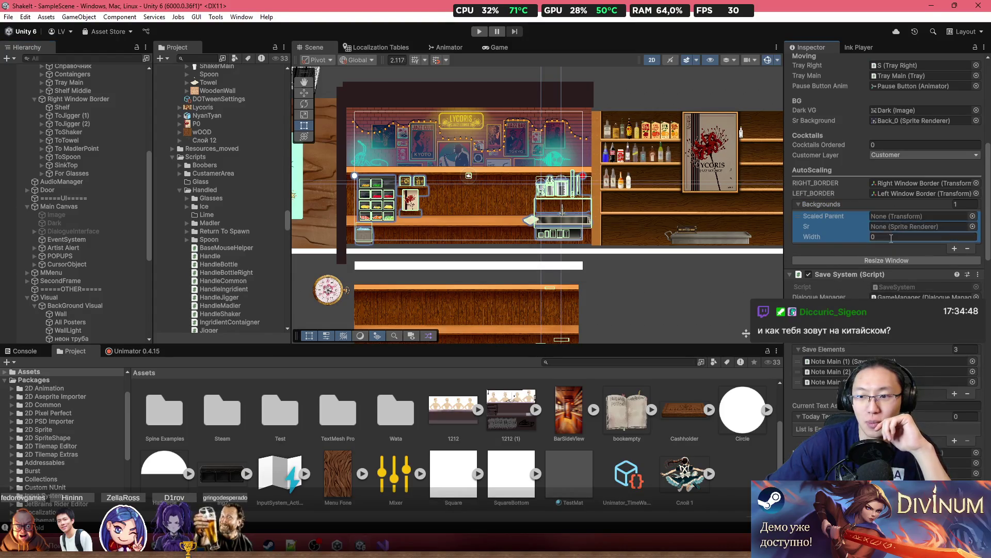
Step: Assign BarTableVisual's sprite renderer as Sr and GameObject as Scaled Parent
{"action": "scroll", "coordinate": [501, 240], "scroll_direction": "up", "scroll_amount": 3}
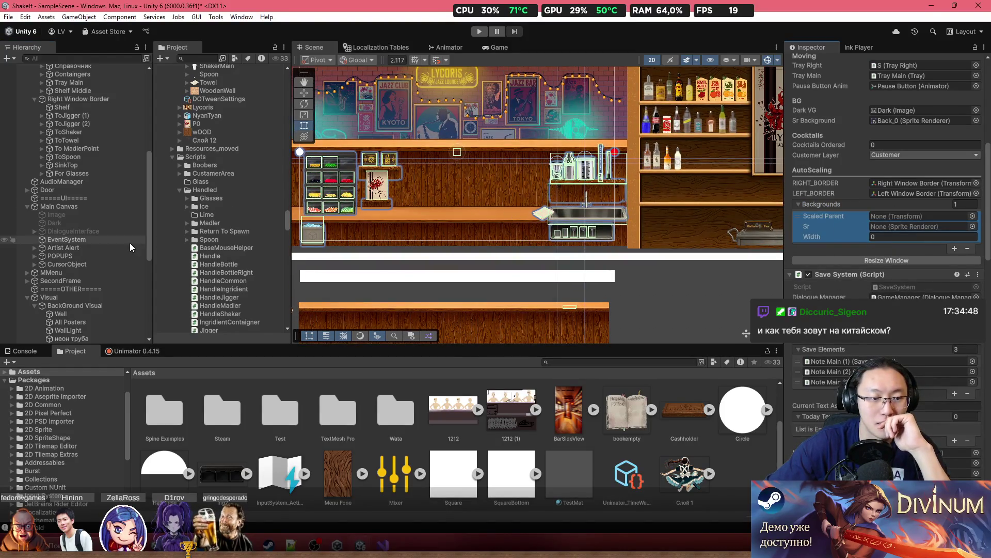
{"action": "scroll", "coordinate": [84, 314], "scroll_direction": "down", "scroll_amount": 3}
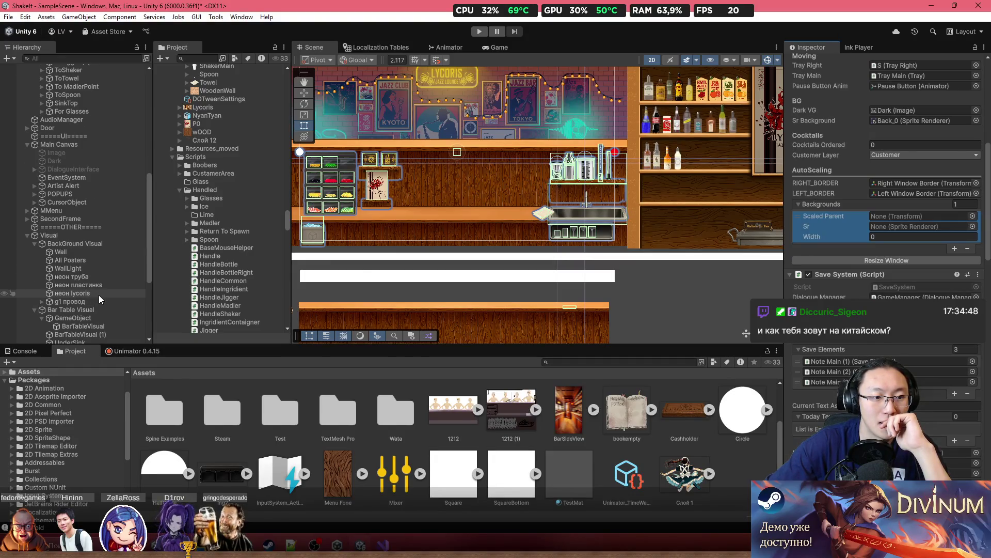
{"action": "left_click", "coordinate": [113, 327]}
{"action": "left_click_drag", "start_coordinate": [113, 327], "coordinate": [909, 226]}
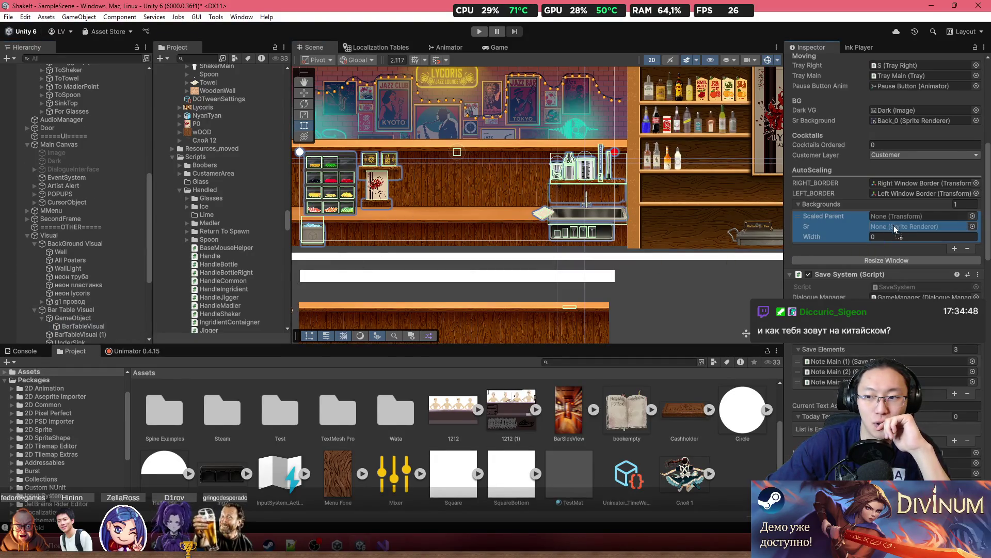
{"action": "left_click_drag", "start_coordinate": [73, 318], "coordinate": [909, 216]}
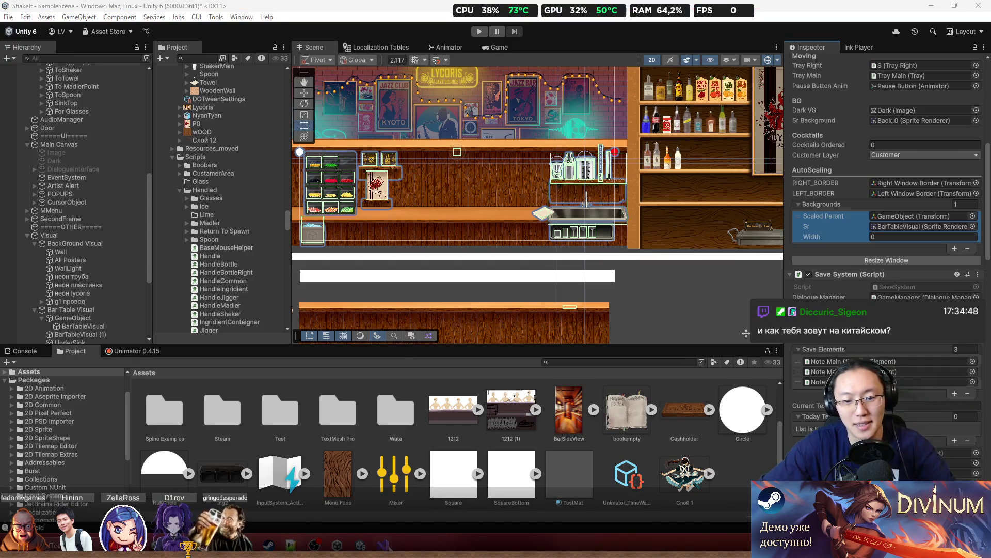
{"action": "key", "text": "alt+Tab"}
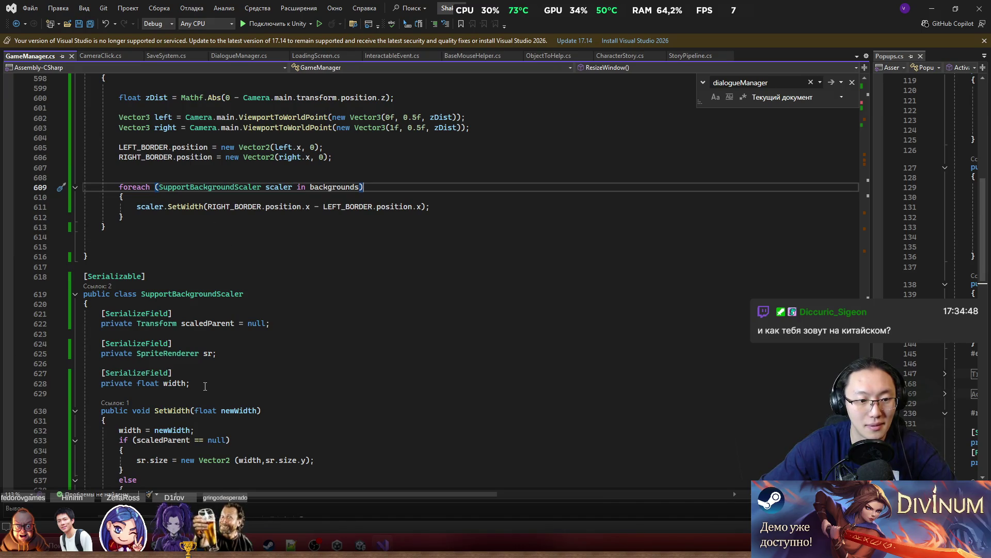
Step: Change the width field's attribute to [SerializeField, ReadOnly] and save GameManager.cs
{"action": "left_click", "coordinate": [201, 363]}
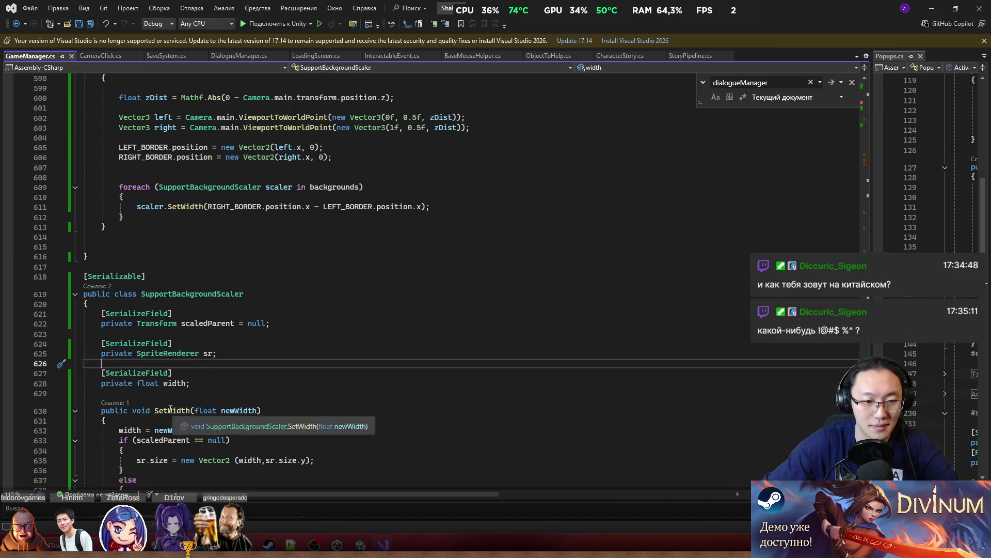
{"action": "left_click", "coordinate": [196, 373]}
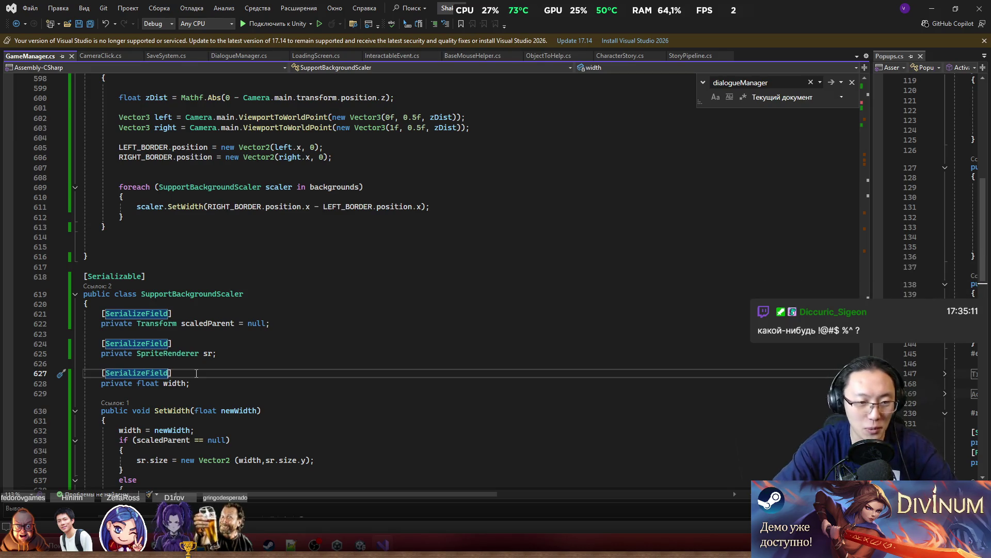
{"action": "type", "text": ","}
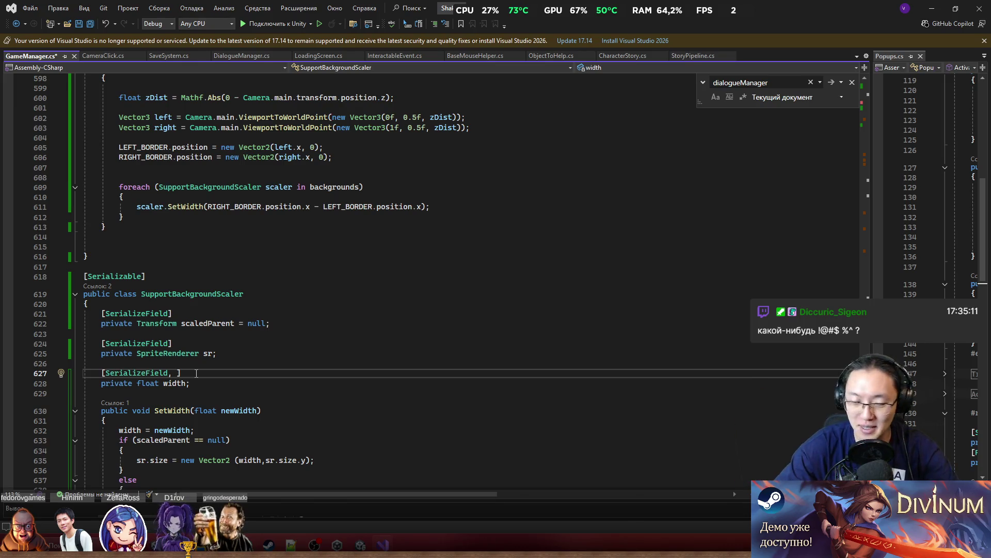
{"action": "type", "text": "R"}
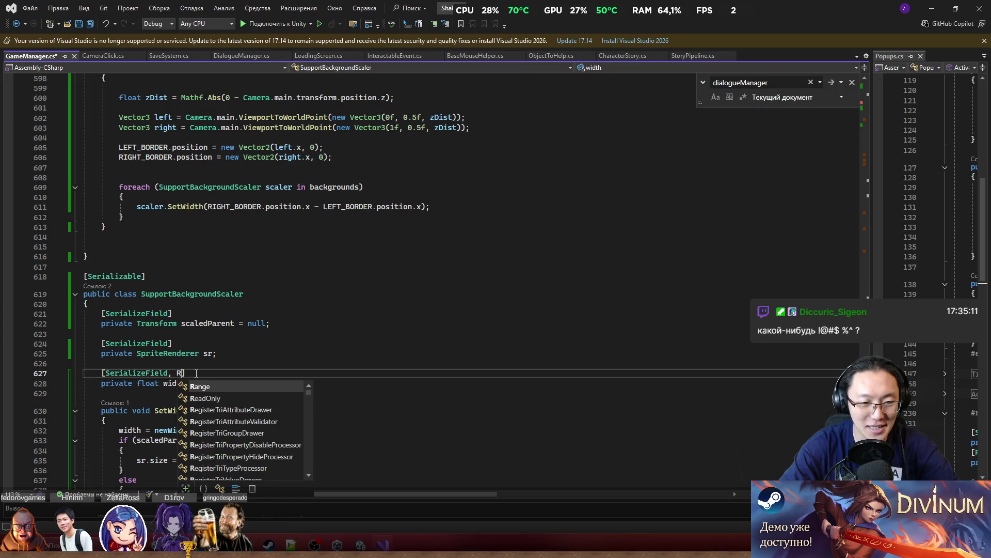
{"action": "key", "text": "Tab"}
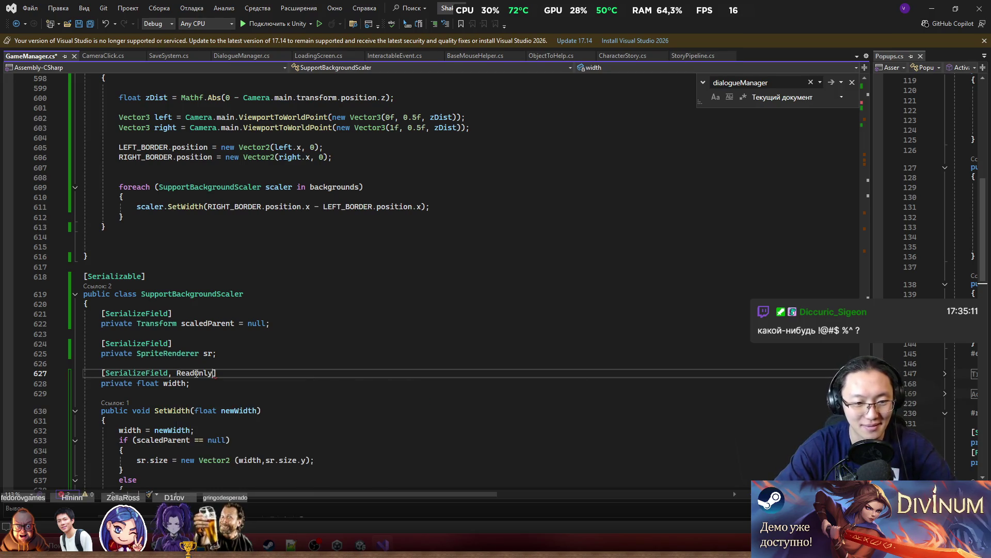
{"action": "left_click", "coordinate": [359, 298]}
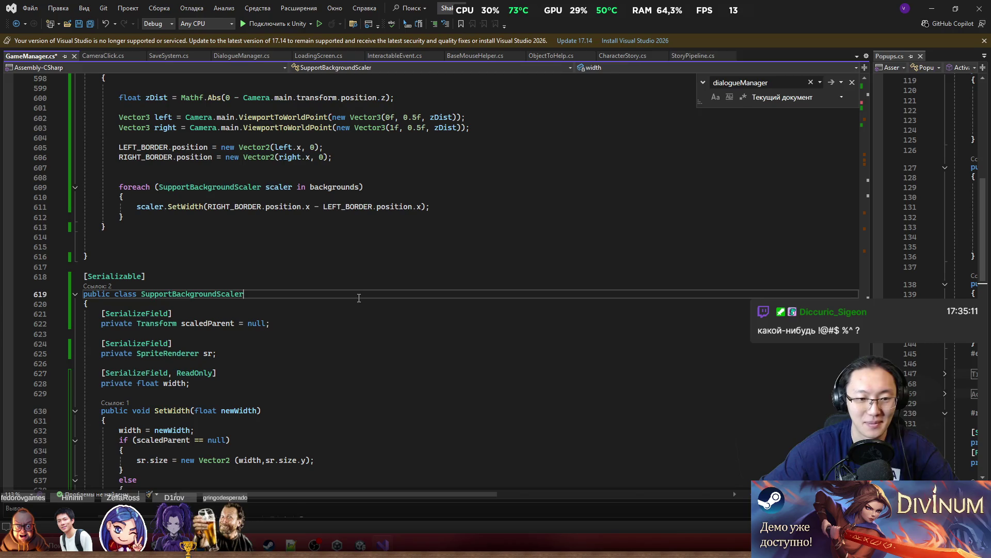
{"action": "key", "text": "ctrl+s"}
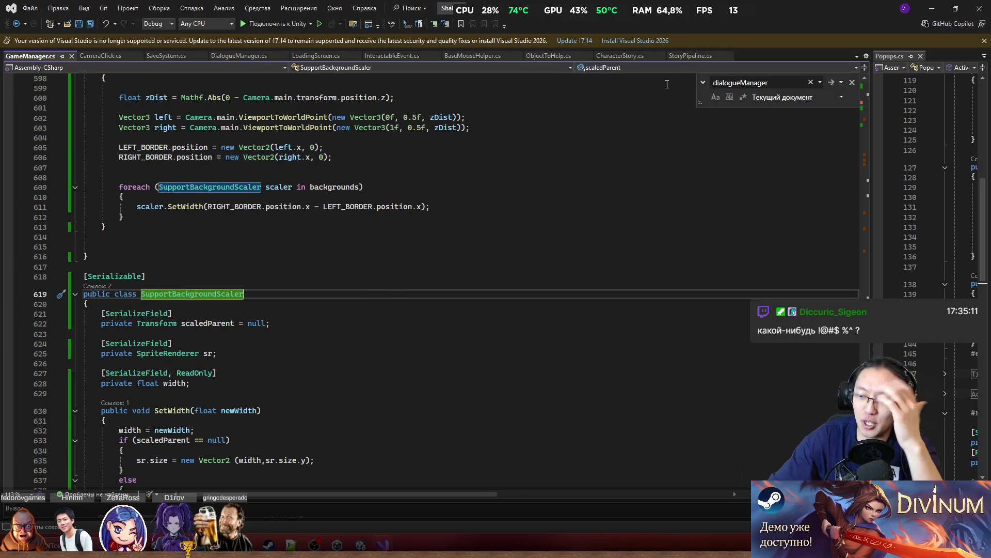